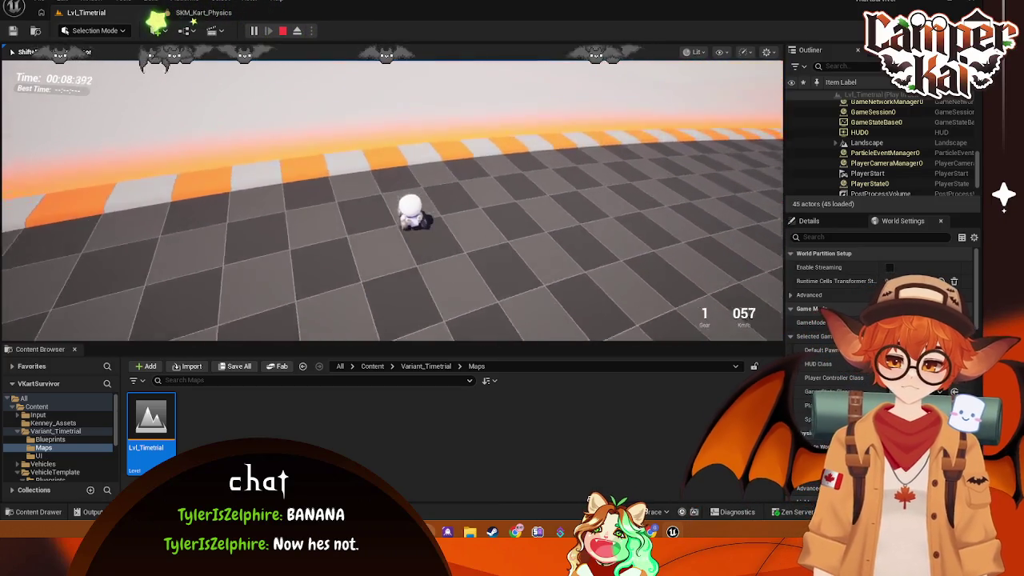
Step: Finish the first kart drive, glance at the kart physics asset, and return to Lvl_Timetrial
key(w)
key(d)
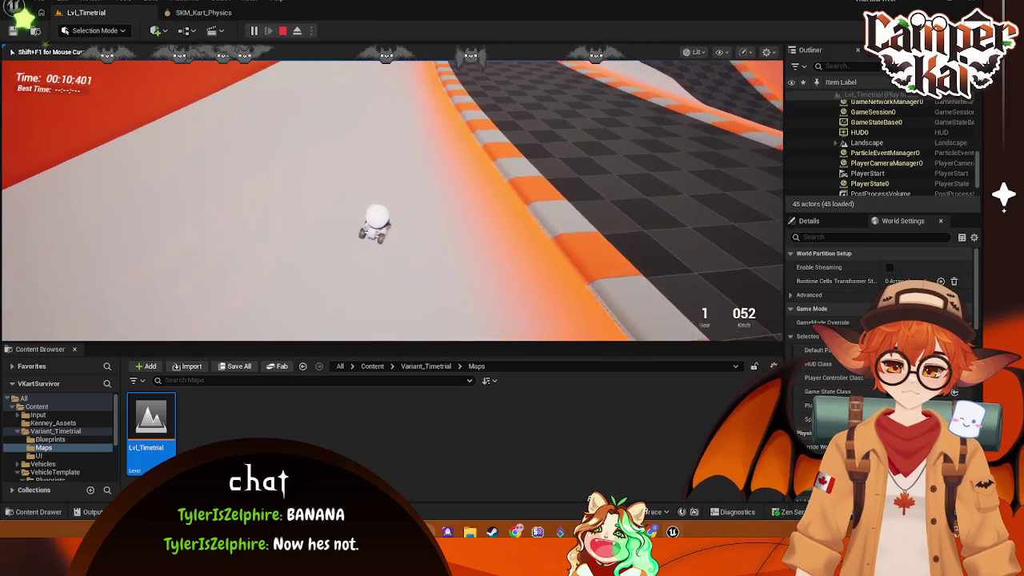
key(s)
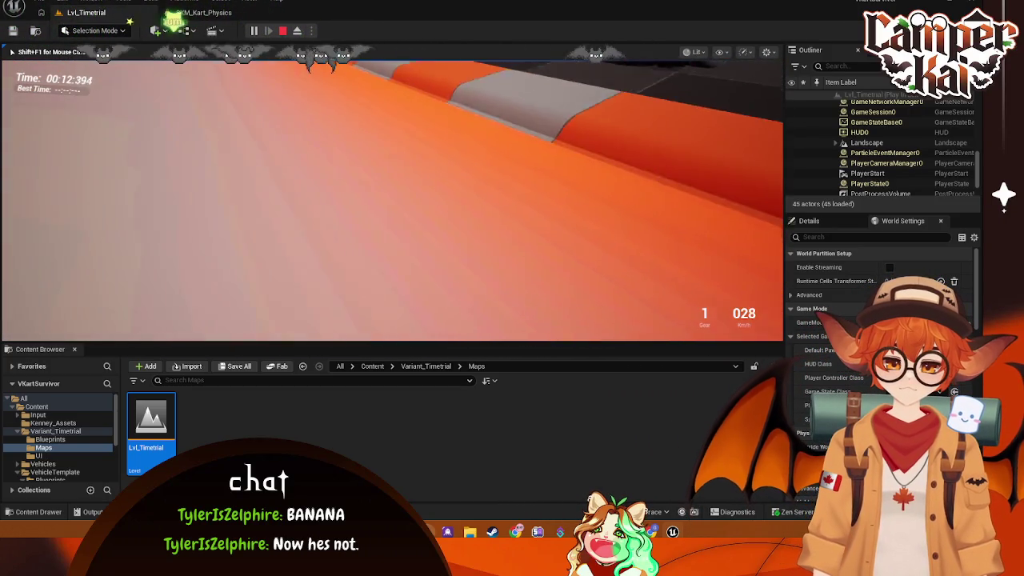
key(Escape)
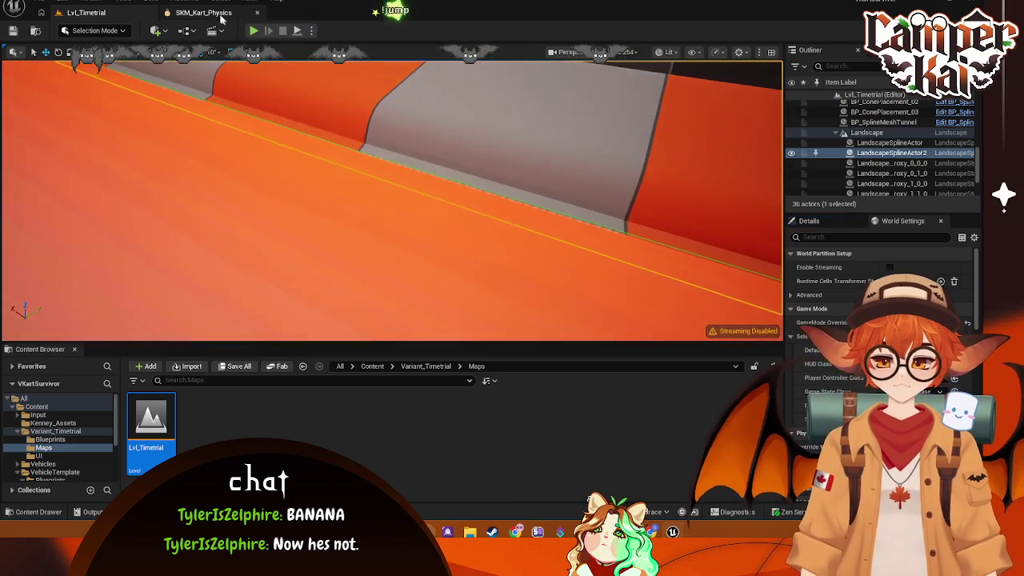
click(232, 13)
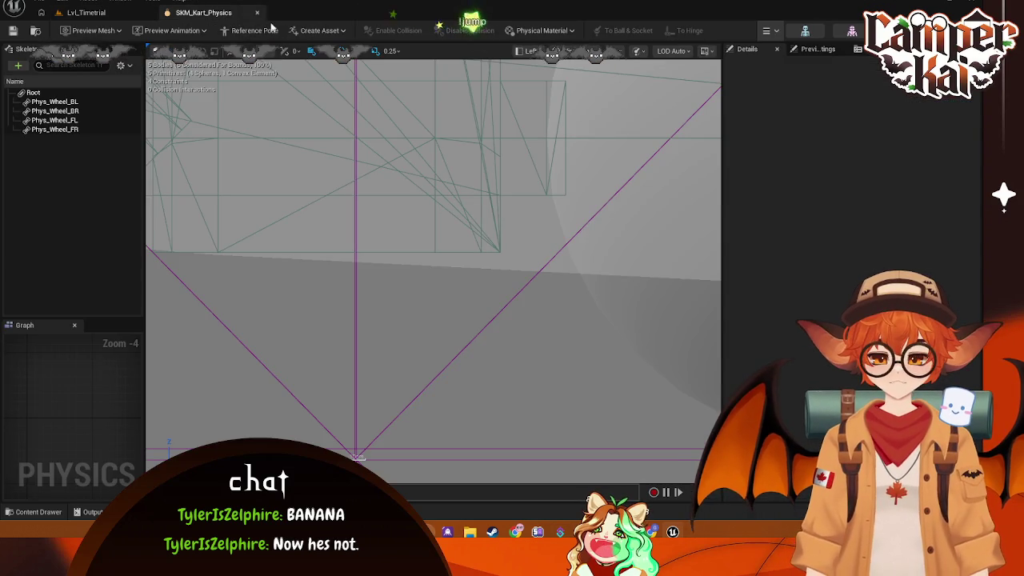
click(117, 14)
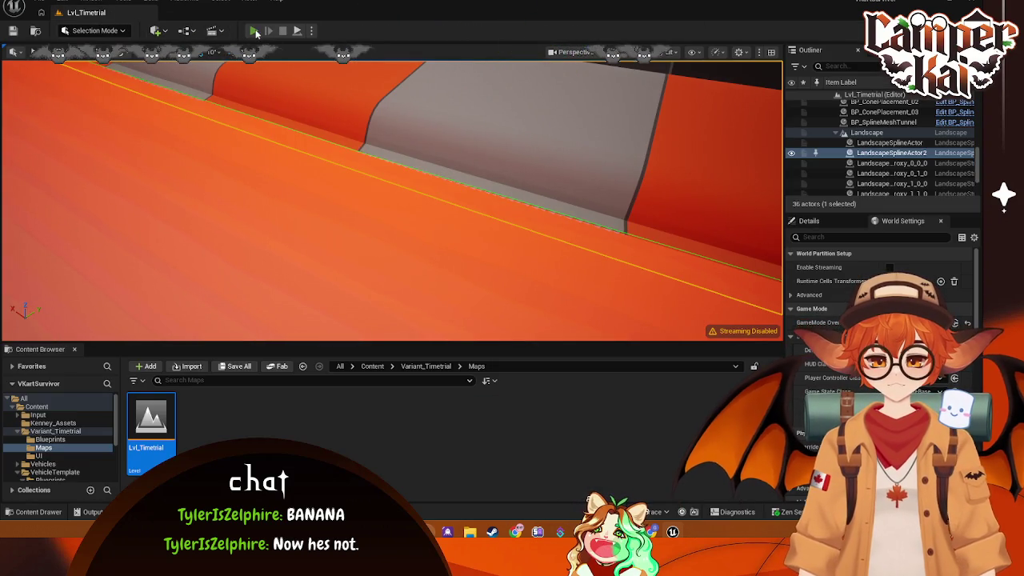
Step: Play the level again and drive the kart through the track's curves before stopping
key(alt+p)
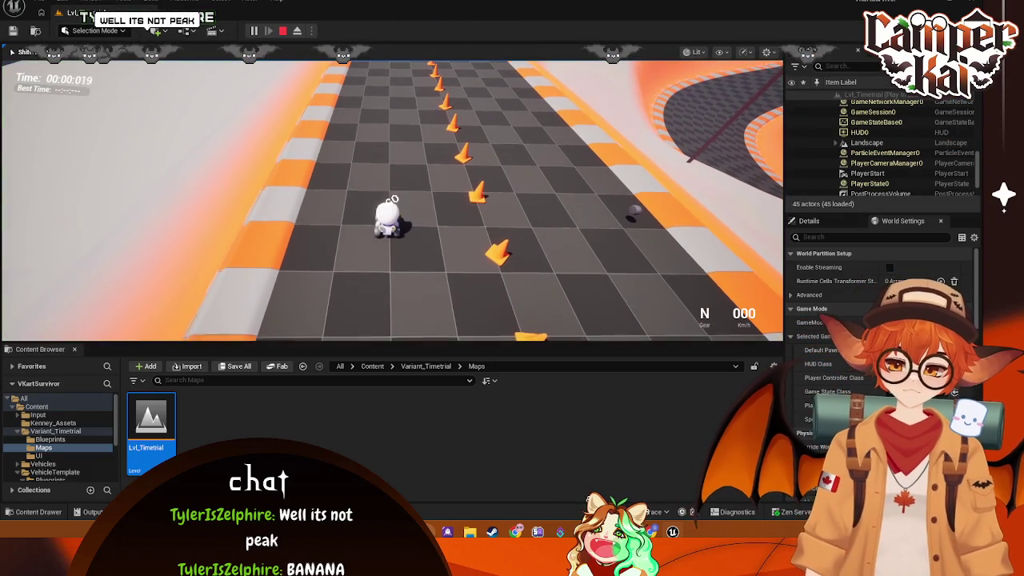
key(w)
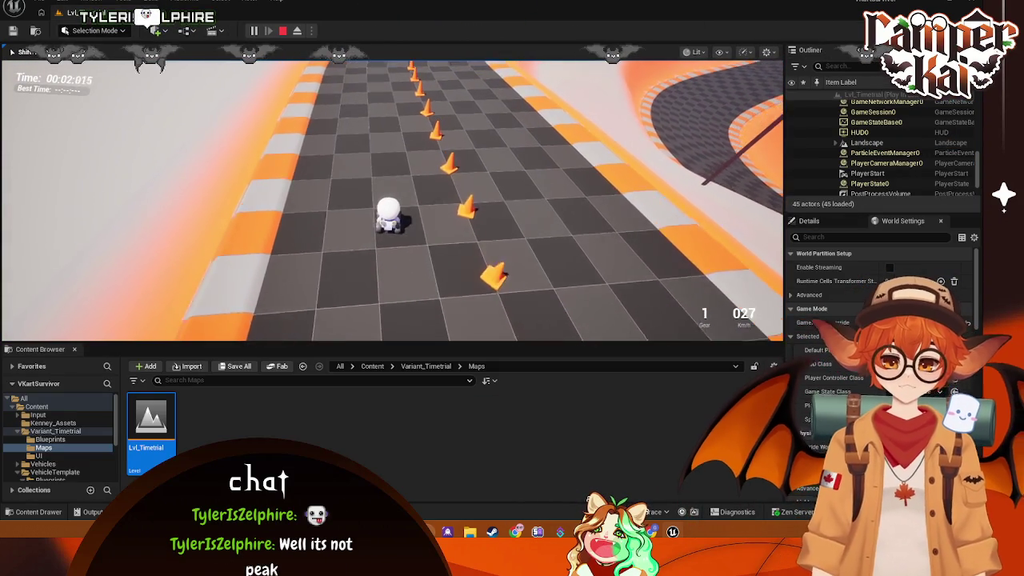
key(w)
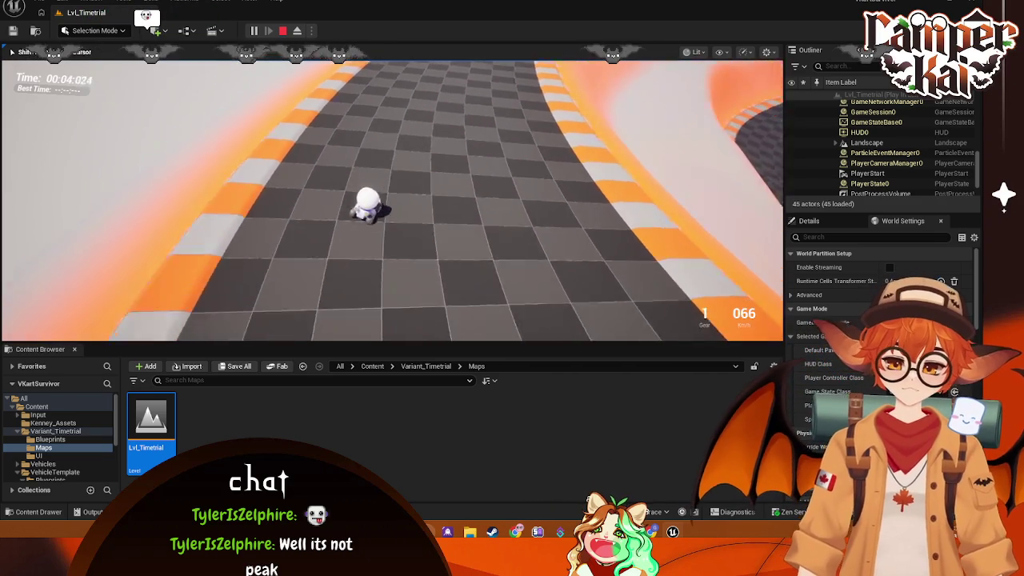
key(d)
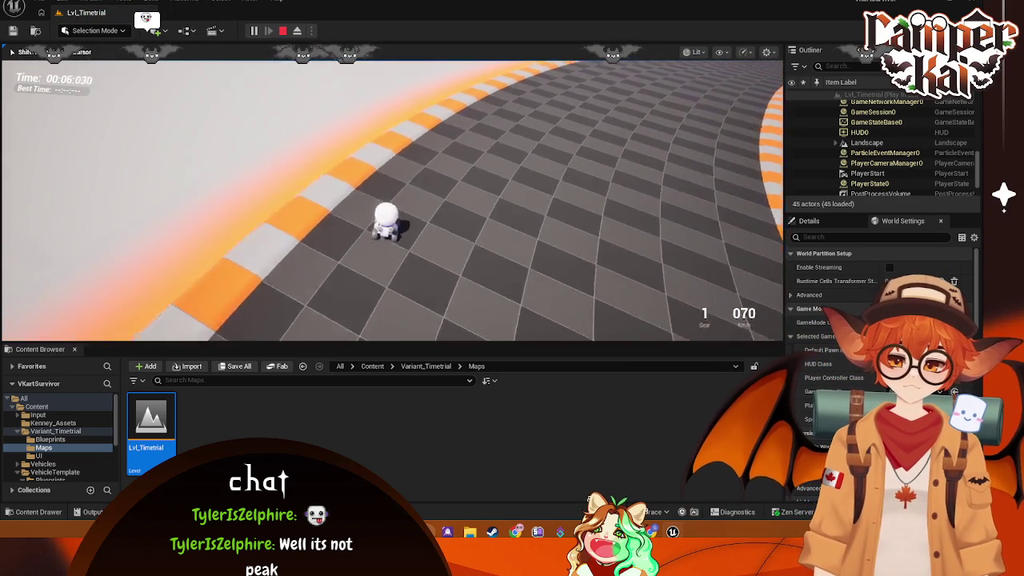
key(w)
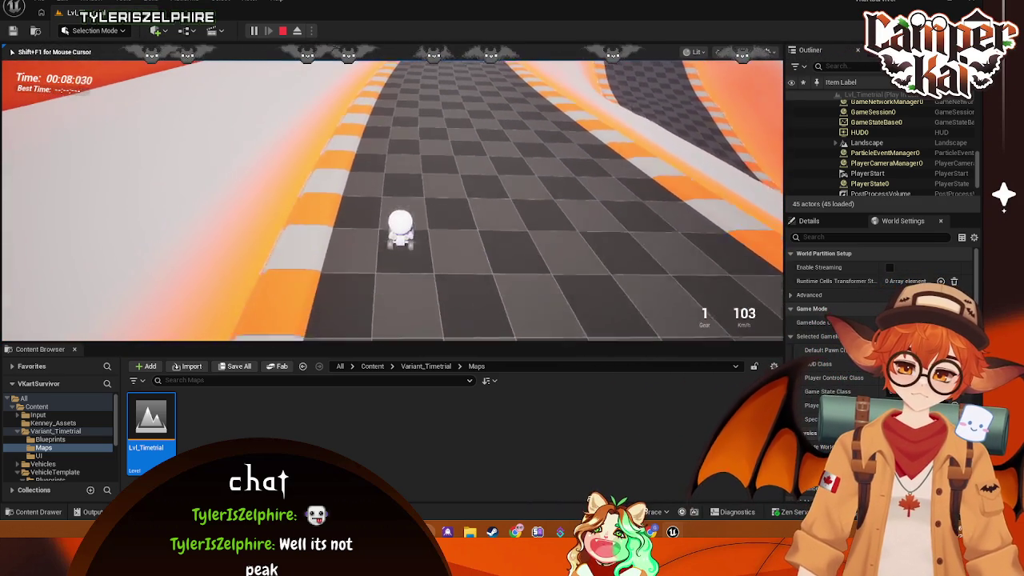
key(s)
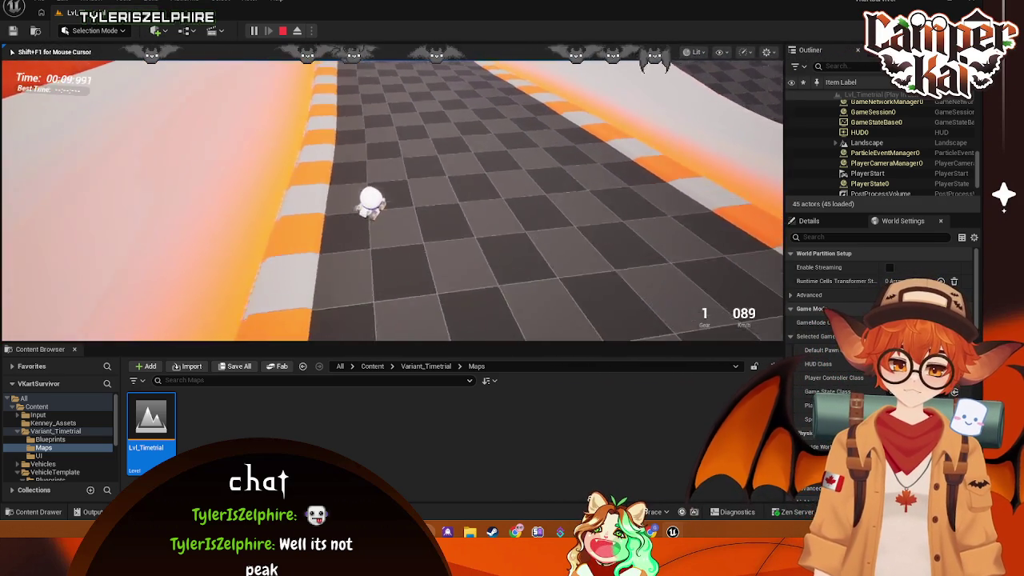
key(w)
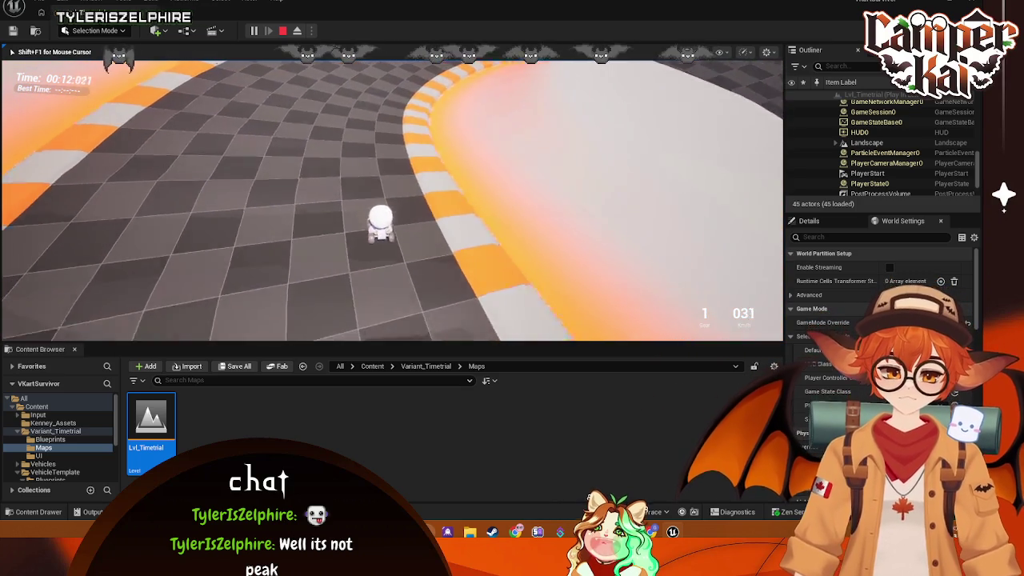
key(w)
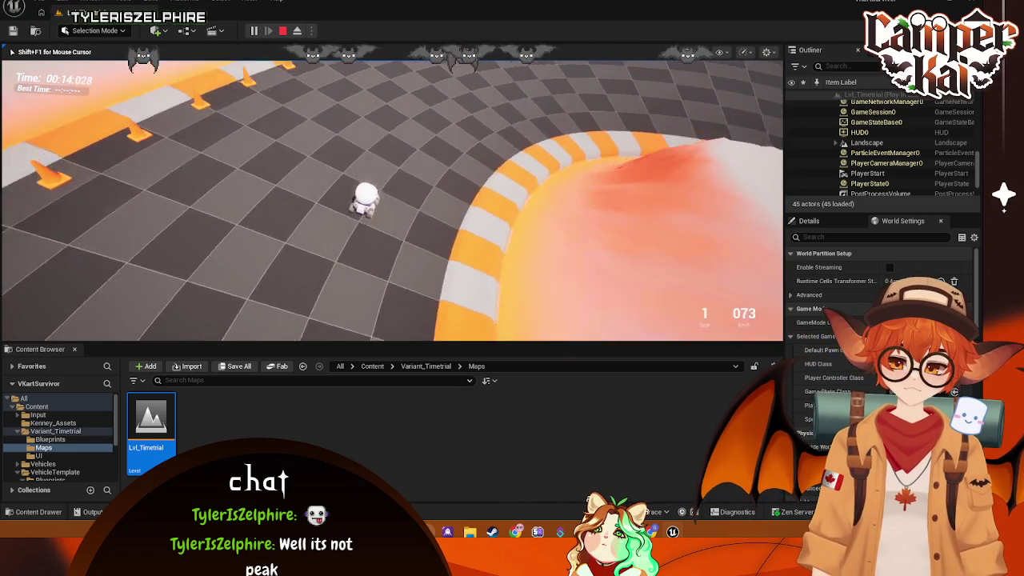
key(d)
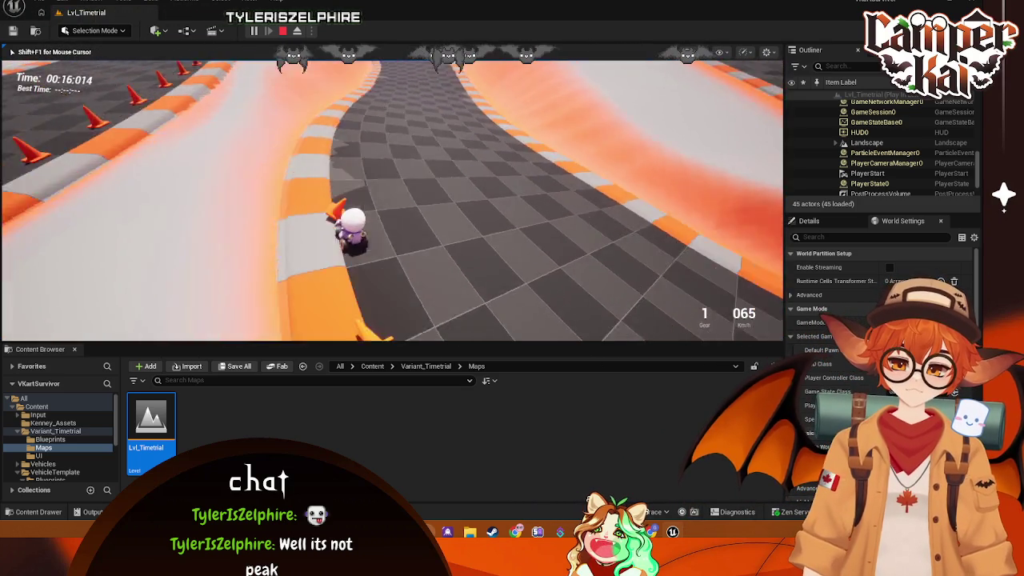
key(Escape)
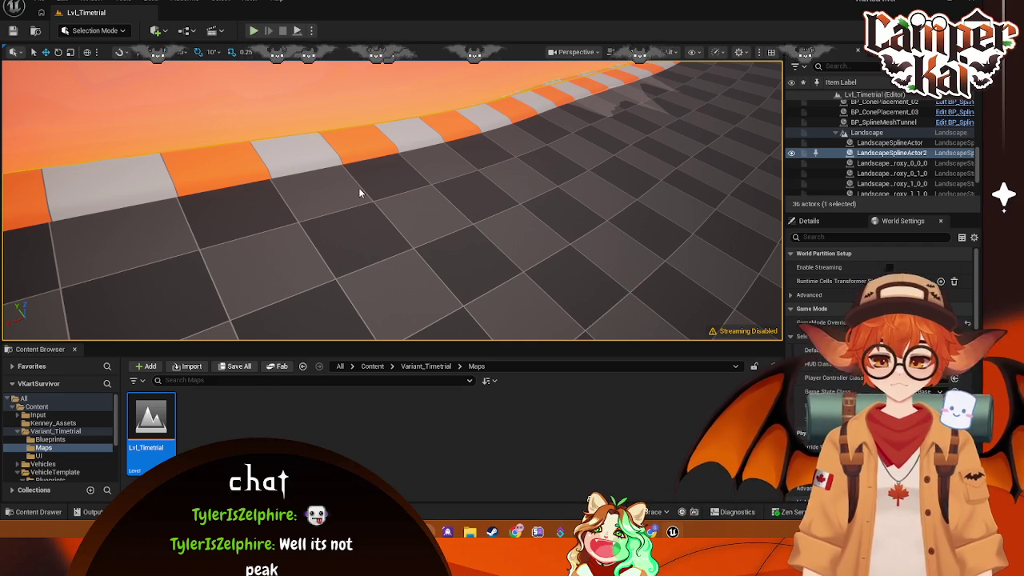
Step: Run a third session, driving along the cone line and around the curves, then stop
key(alt+p)
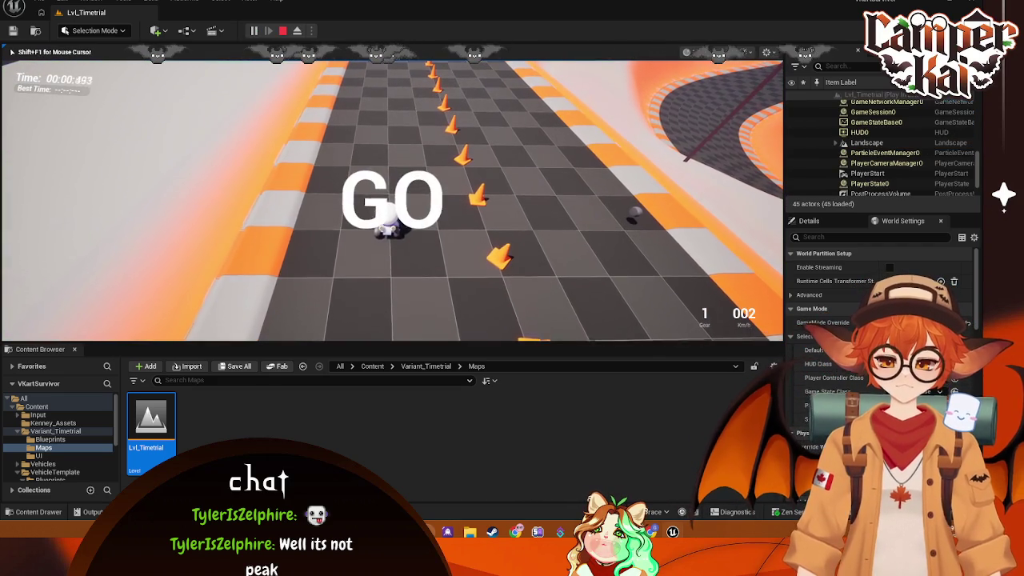
key(w)
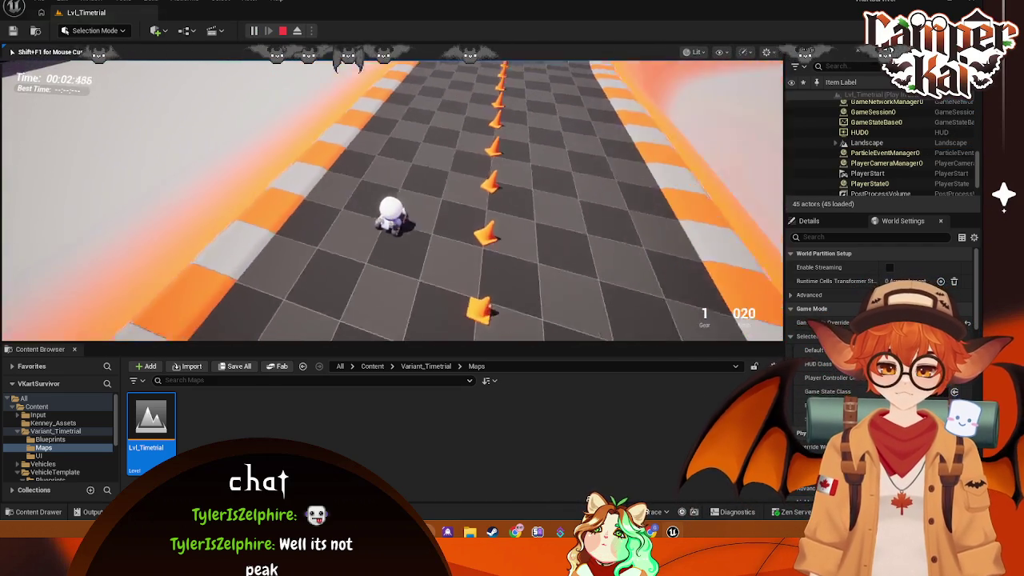
key(w)
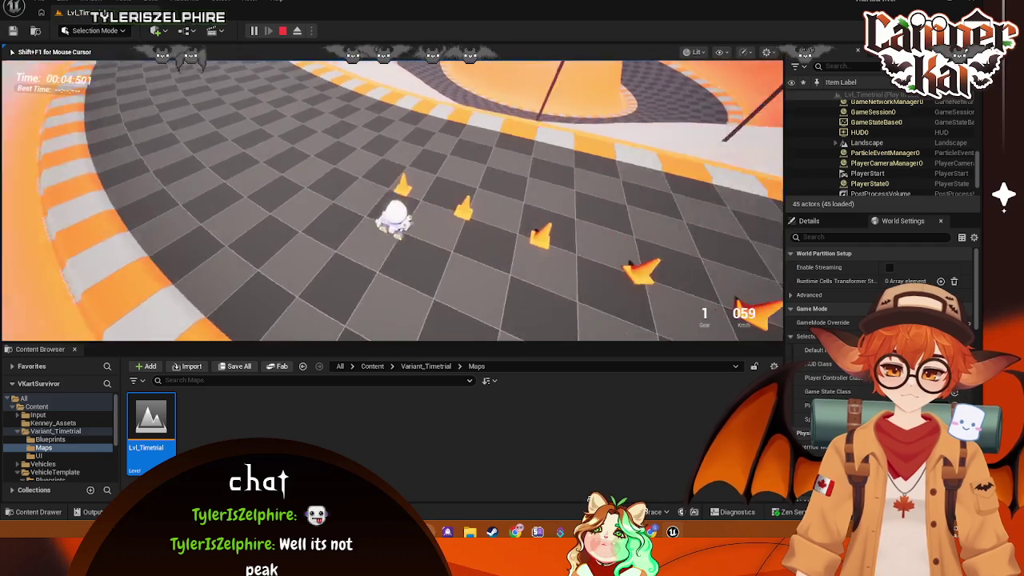
key(a)
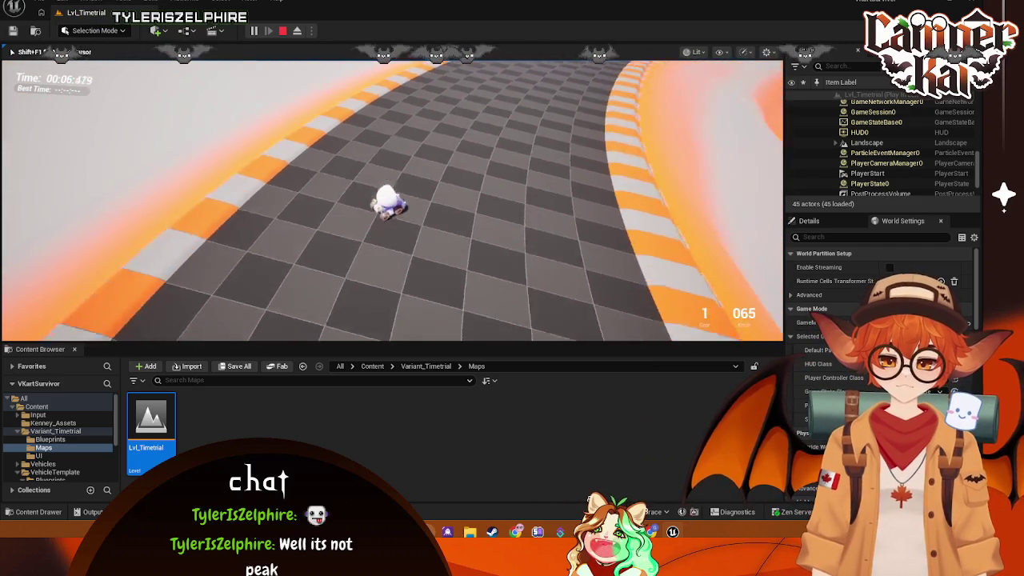
key(w)
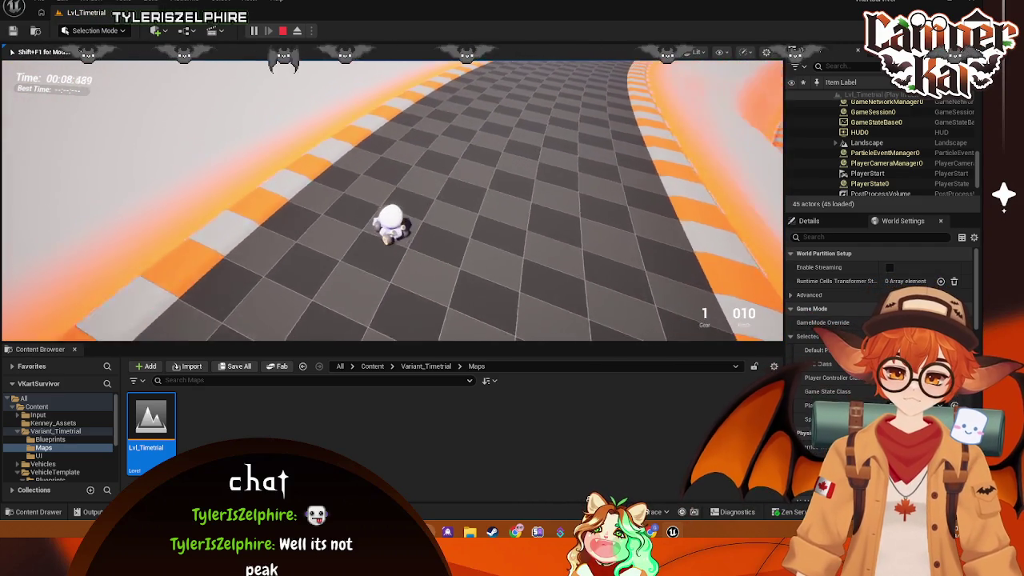
key(w)
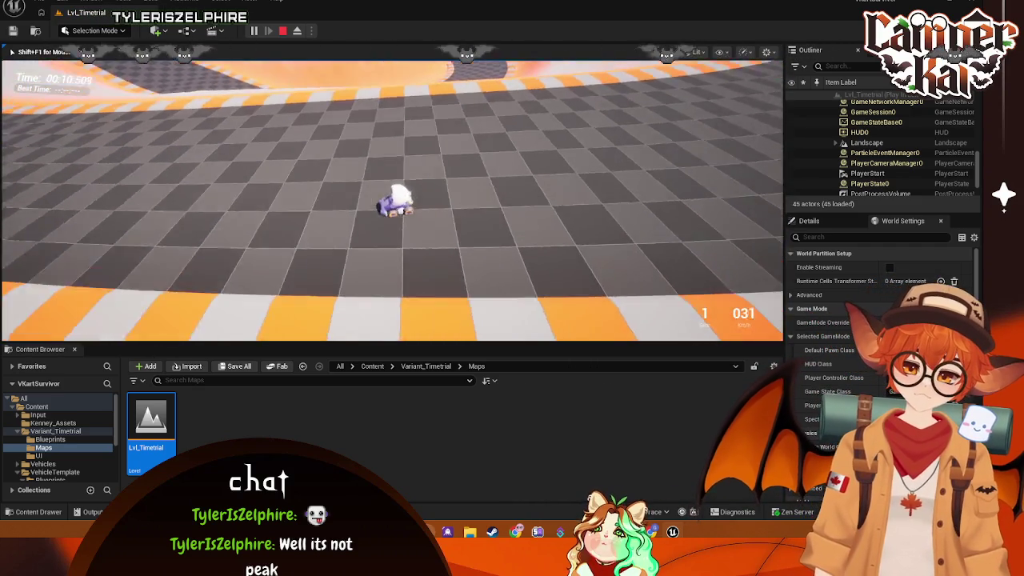
key(w)
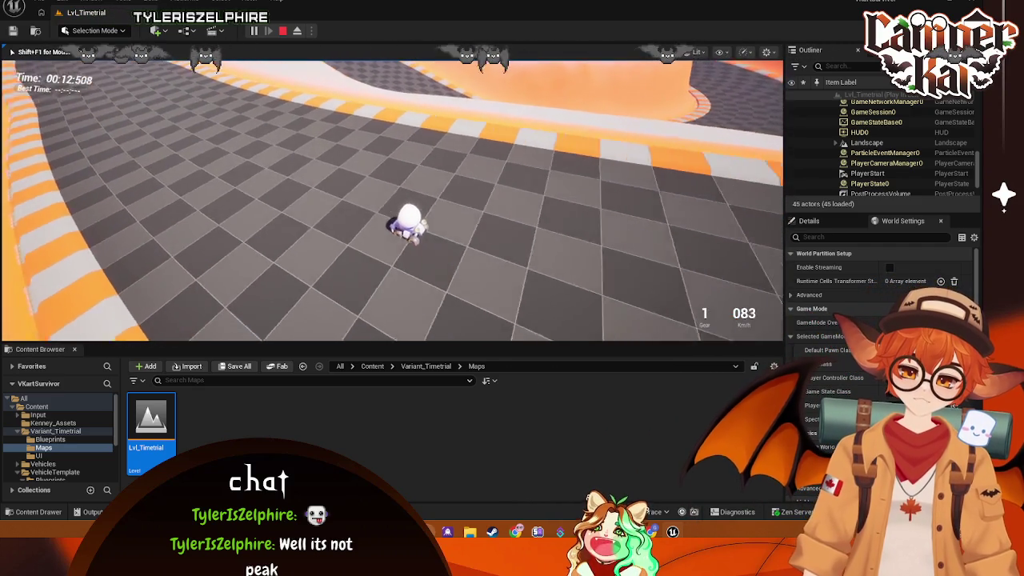
key(d)
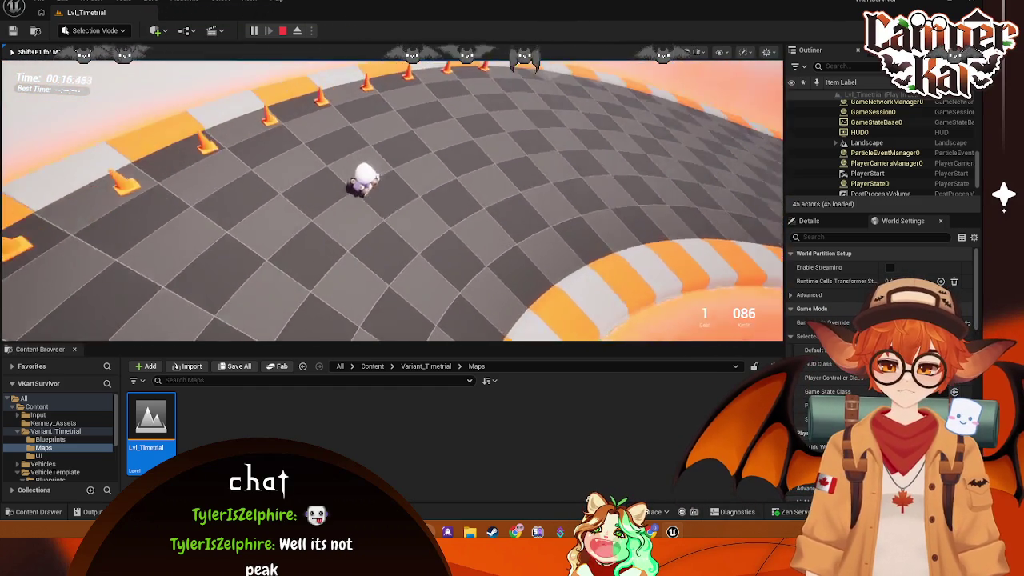
key(Escape)
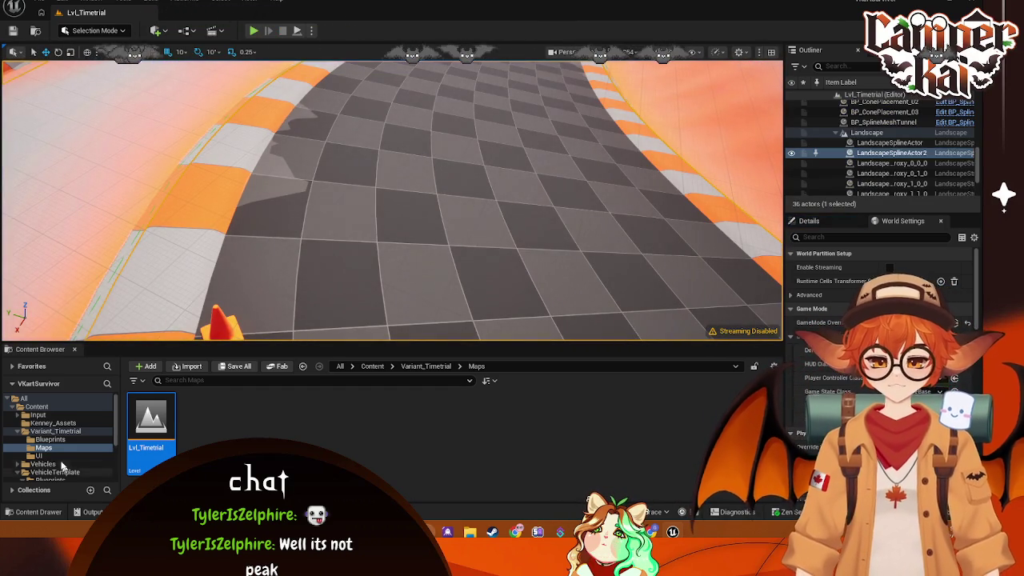
Step: Review the rear wheel blueprint's Class Defaults (Wheel Radius 20.0), then play-test Lvl_Timetrial
scroll(64, 464, down, 3)
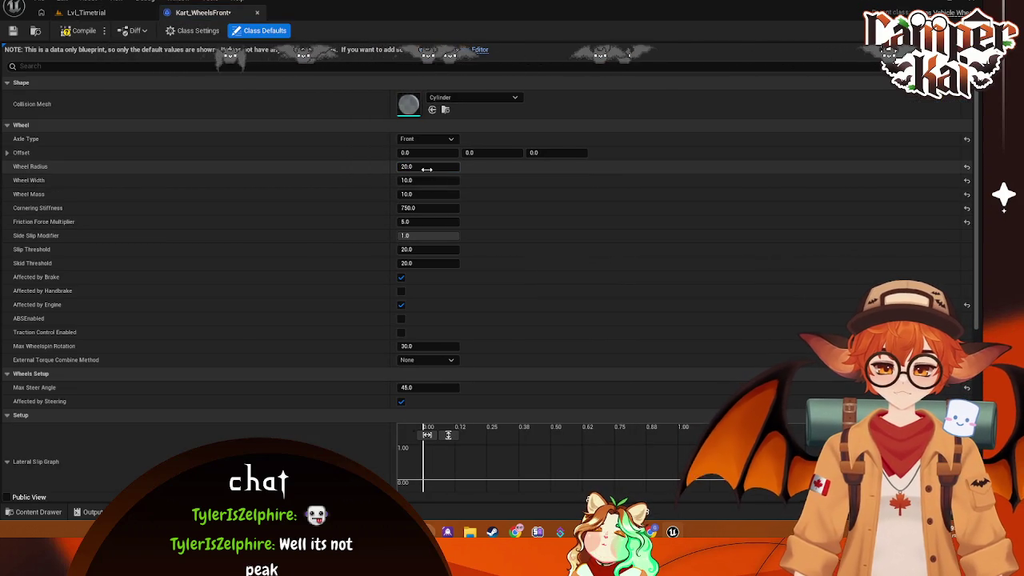
click(112, 16)
double_click(416, 420)
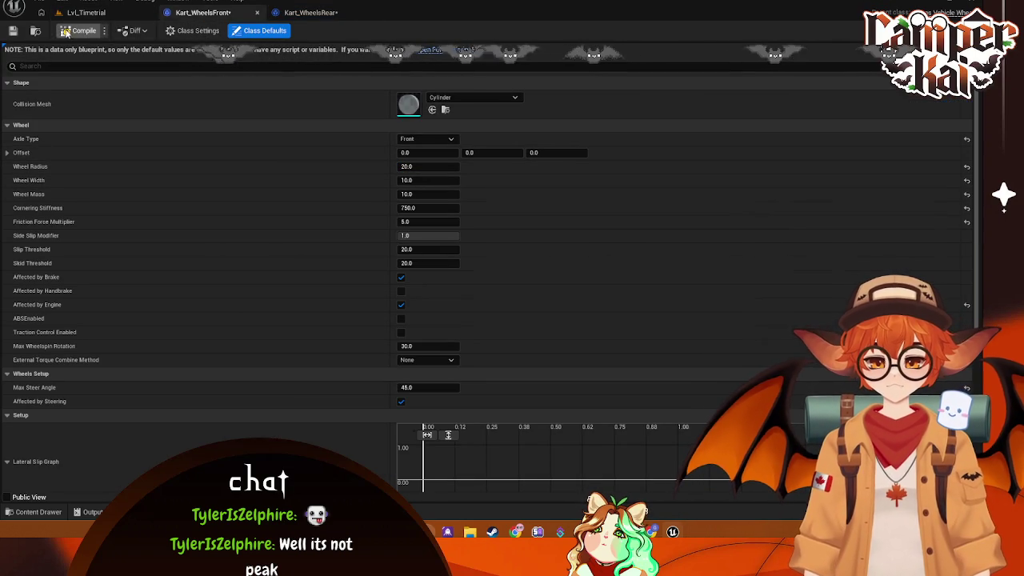
click(87, 16)
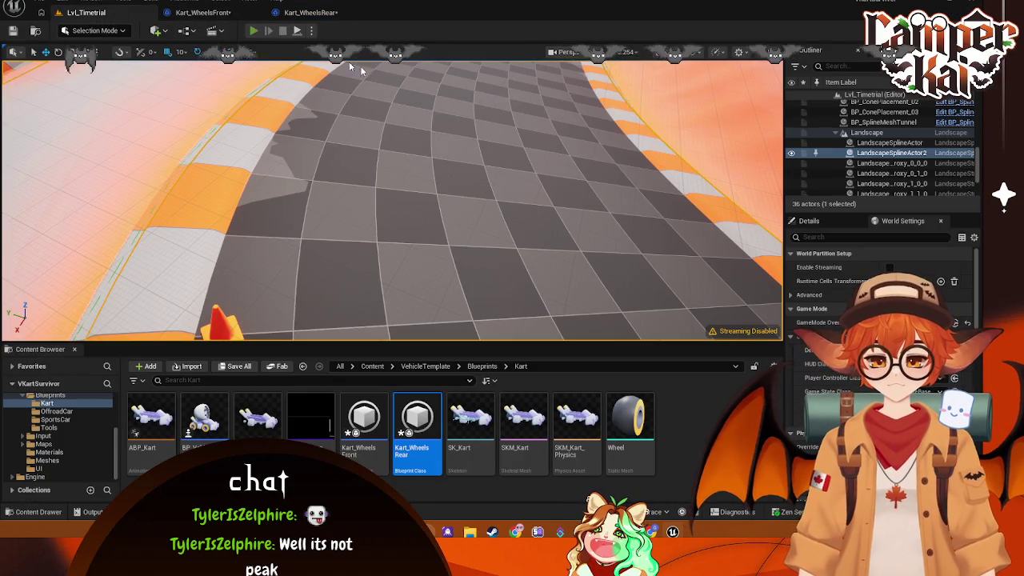
click(253, 31)
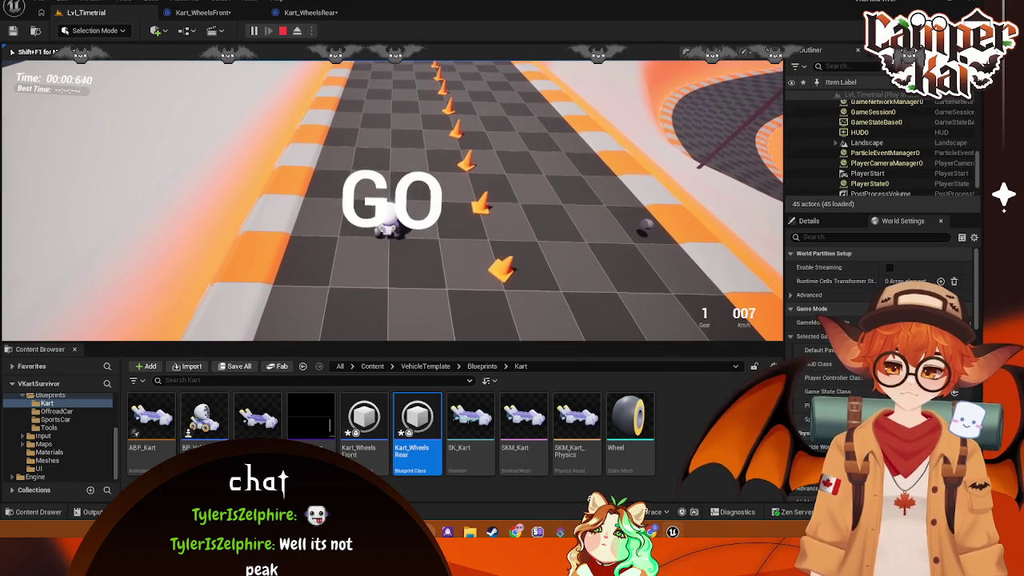
Step: Test-drive the kart on 20.0-radius wheels along the cone-lined curves, then end the session
key(w)
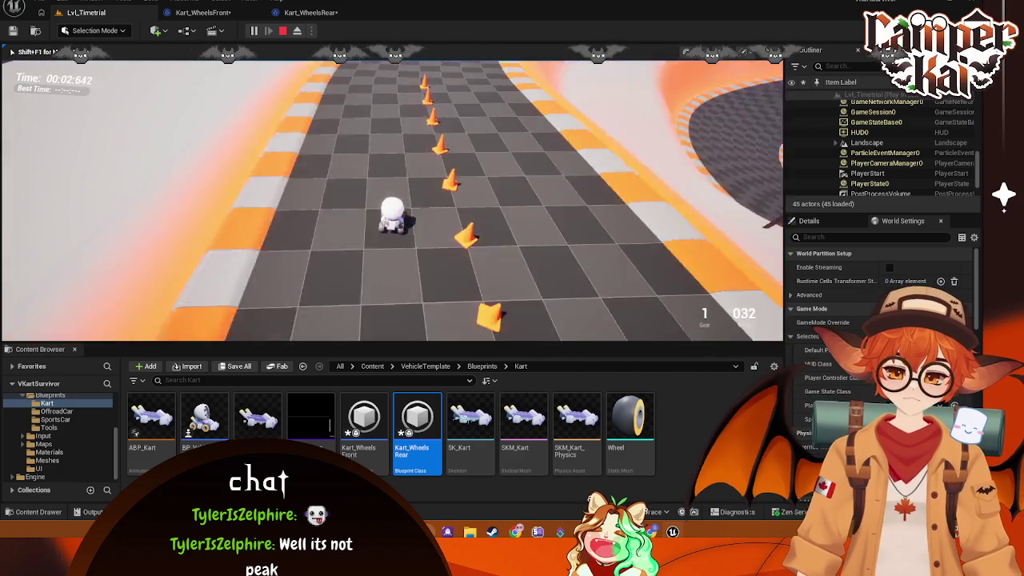
key(w)
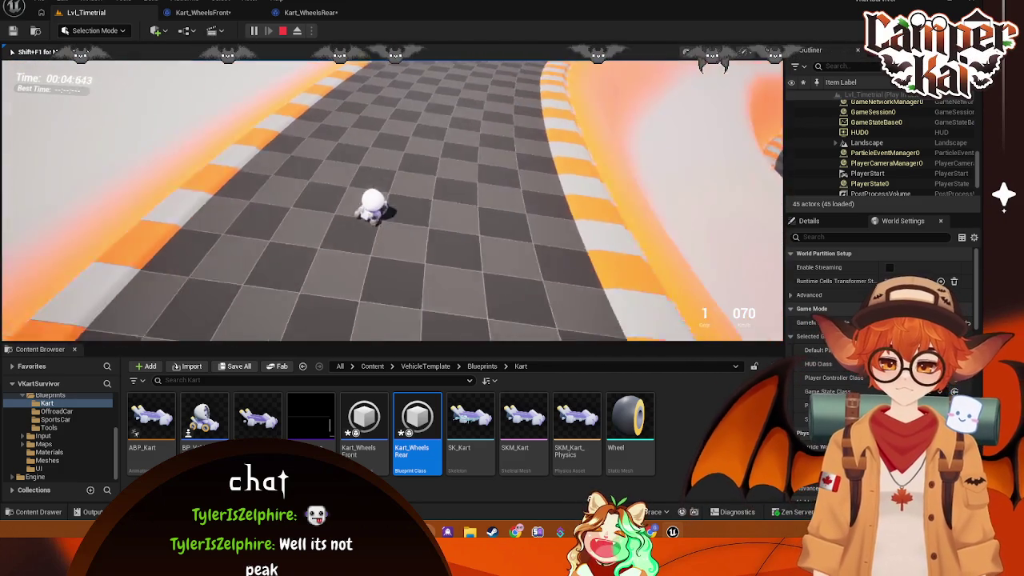
key(w)
key(w)
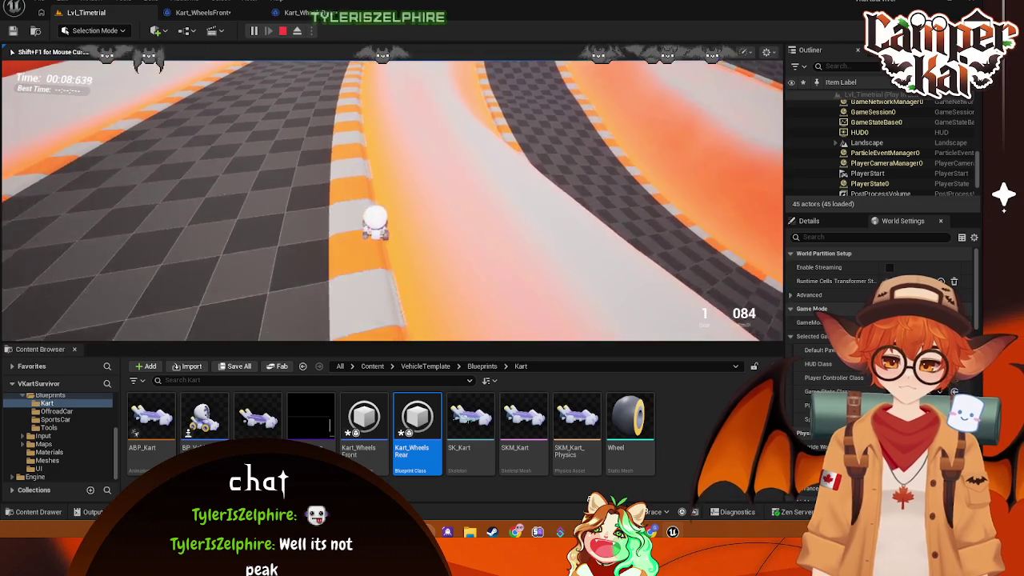
key(w)
key(w)
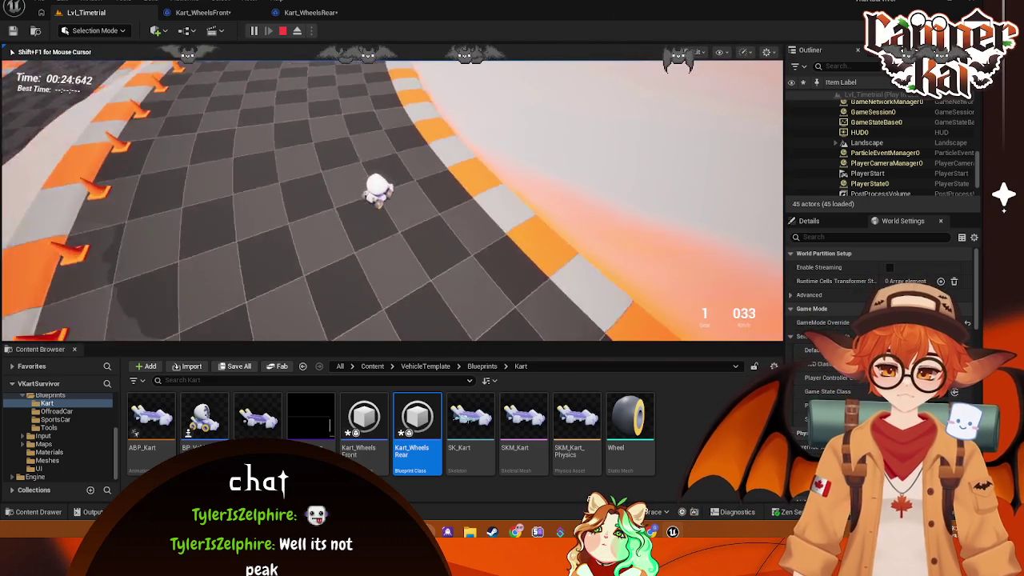
key(d)
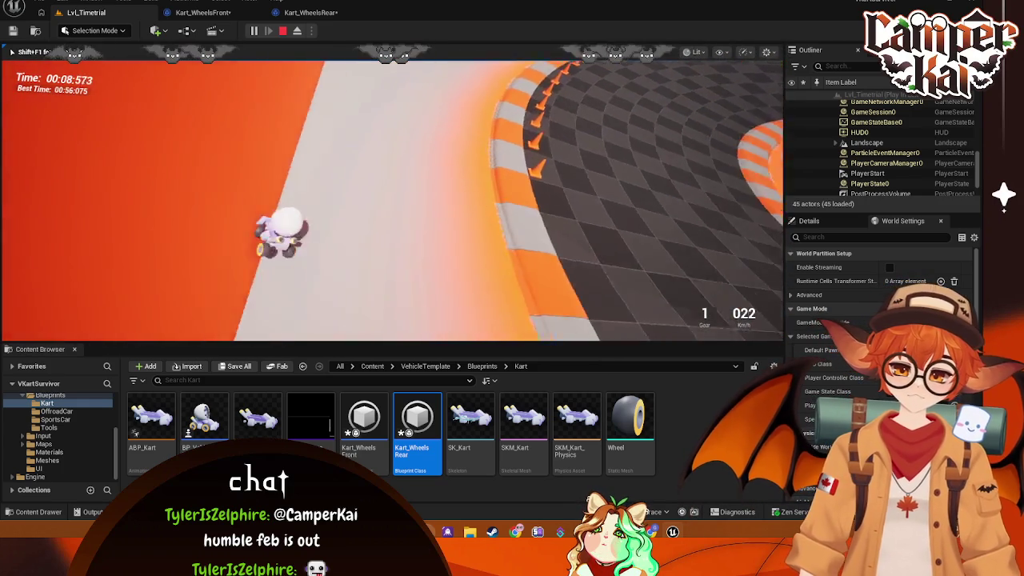
key(Escape)
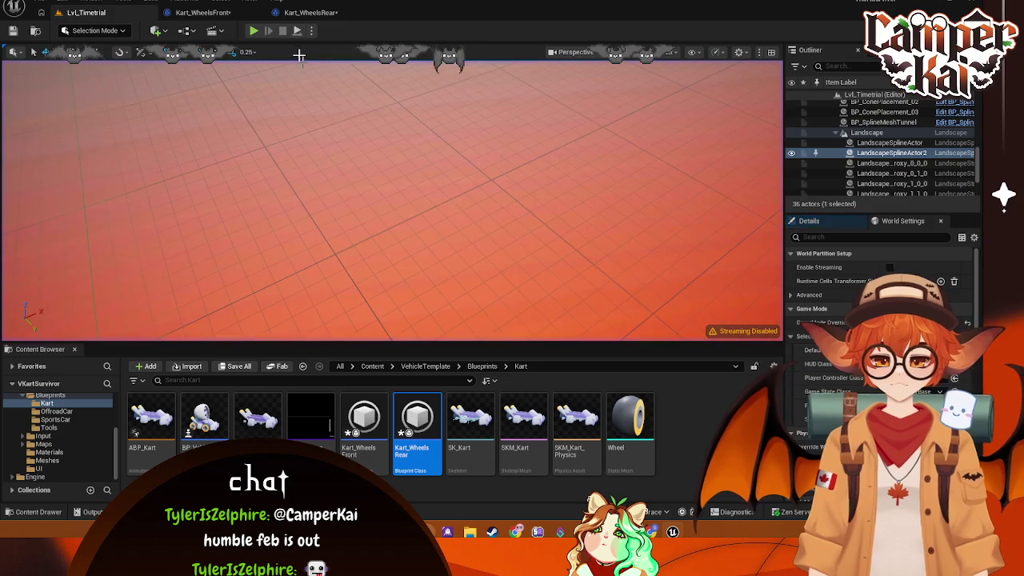
Step: Compare the Kart_WheelsRear and Kart_WheelsFront Class Defaults, then launch a Lvl_Timetrial play-test
click(307, 9)
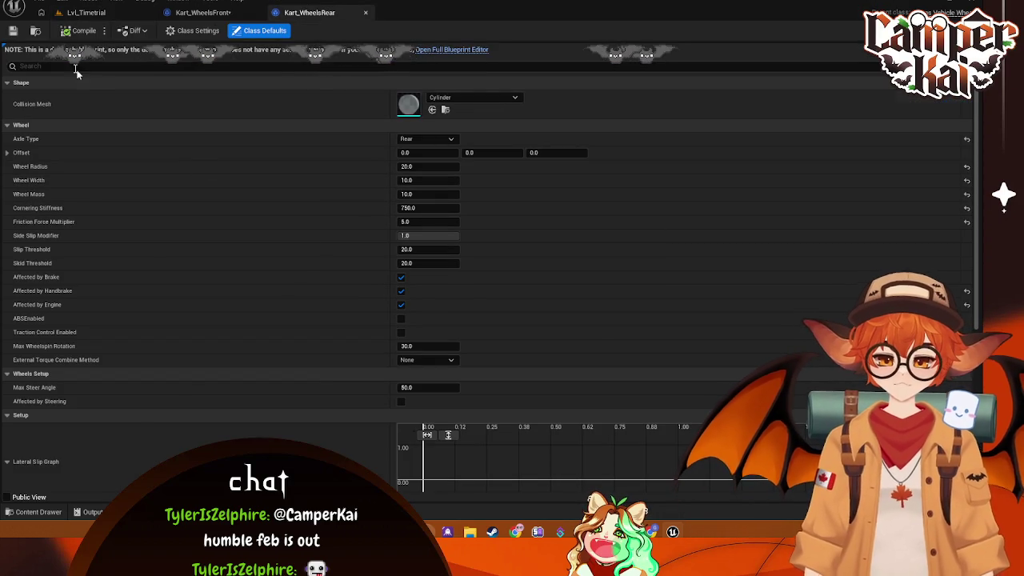
click(210, 13)
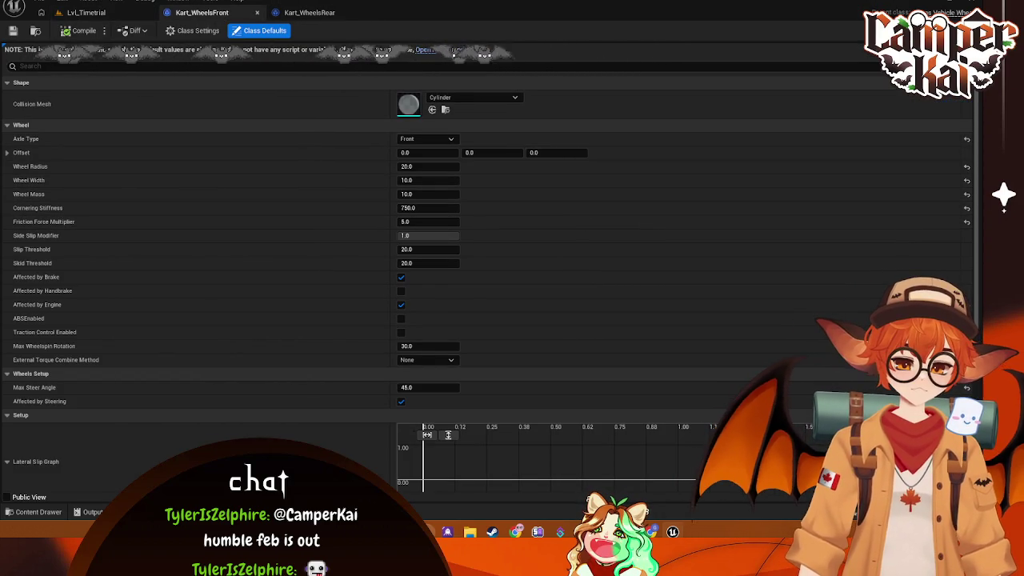
click(76, 12)
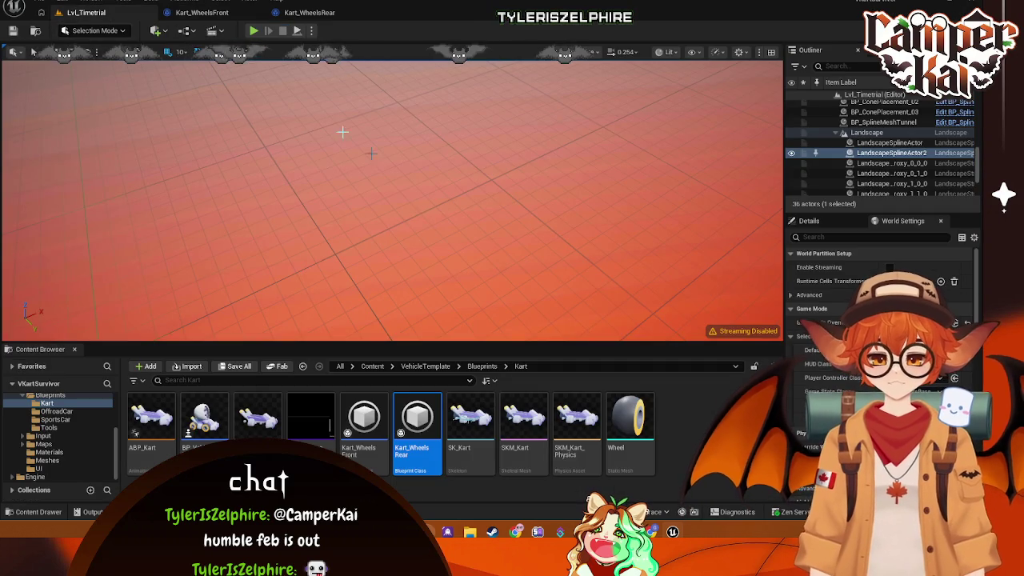
click(252, 31)
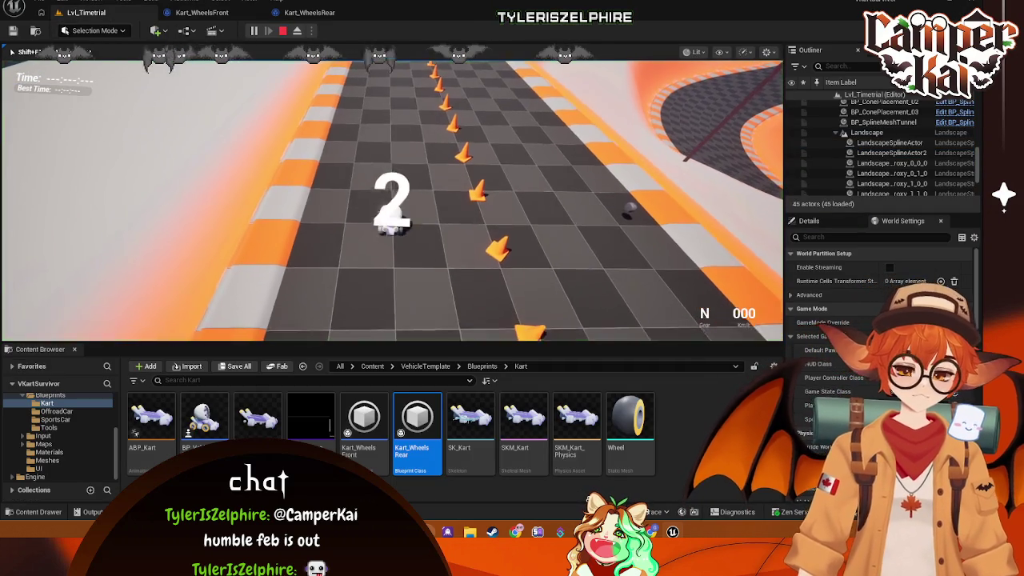
Step: Drive the kart after the countdown, restart the run, accelerate down the track again, then stop
key(w)
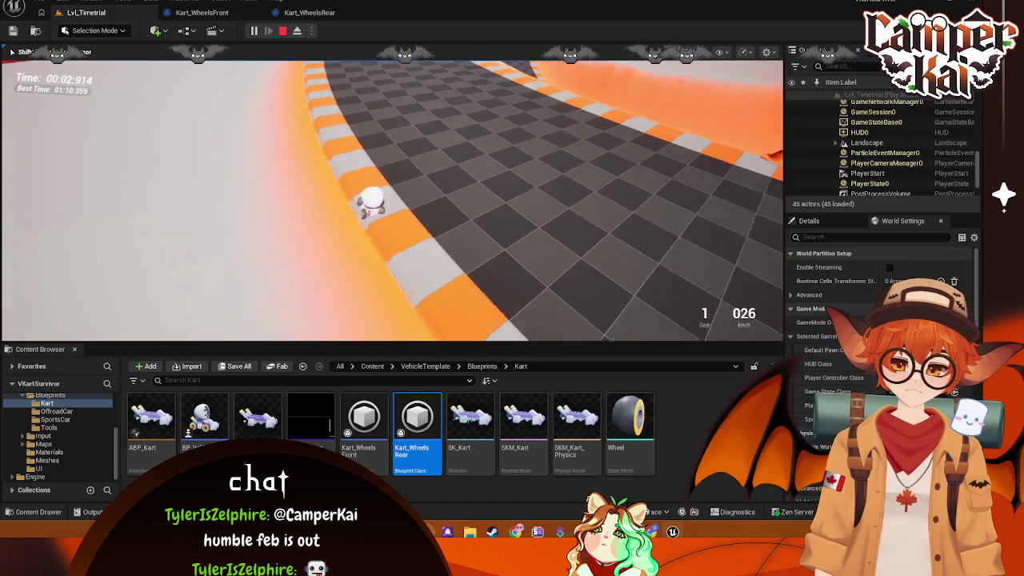
key(Escape)
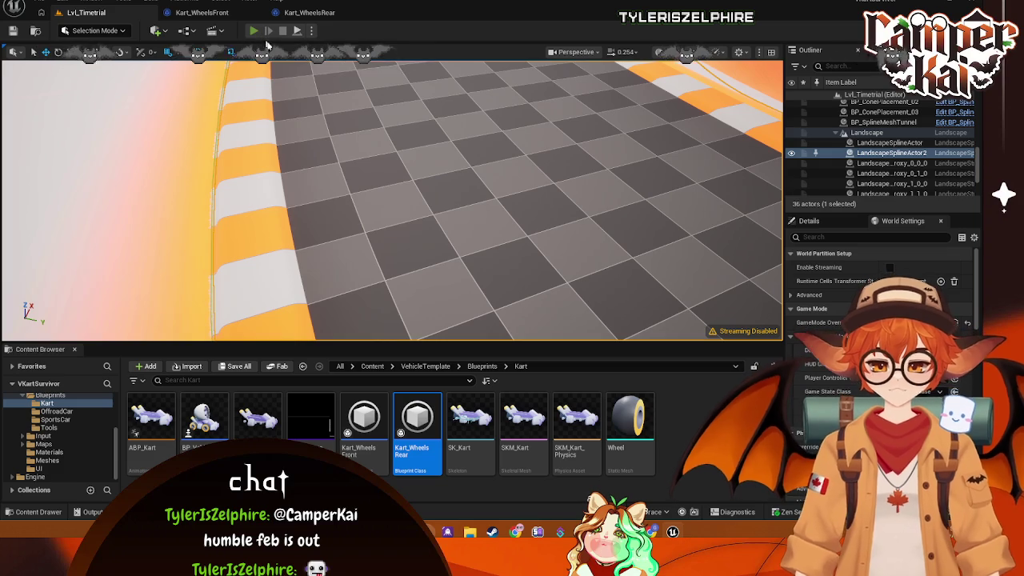
click(253, 30)
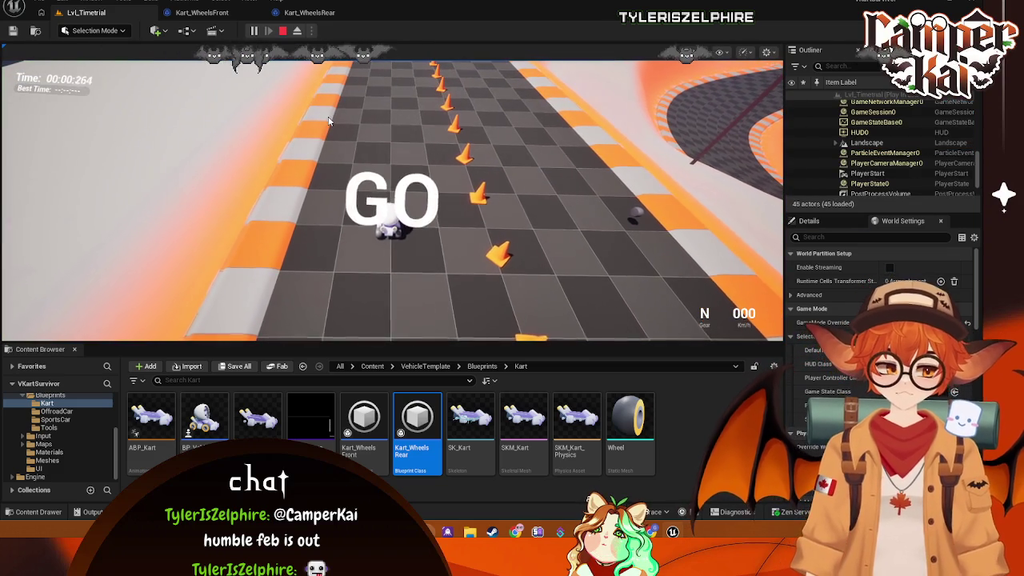
click(328, 120)
key(w)
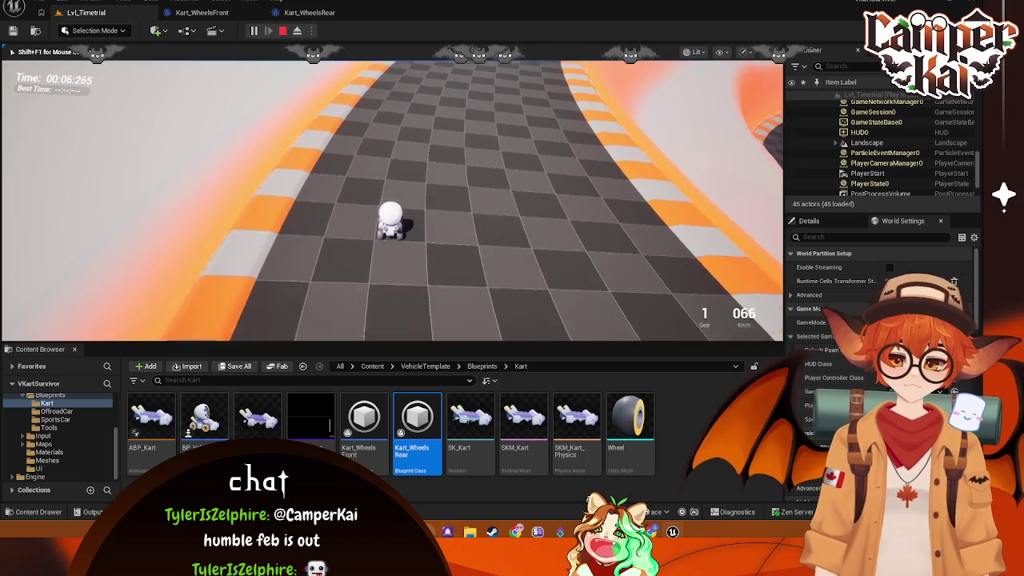
key(Escape)
Step: Return to the level editor and select the BP_VehicleAdvKart asset in the Content Browser
click(232, 13)
click(85, 12)
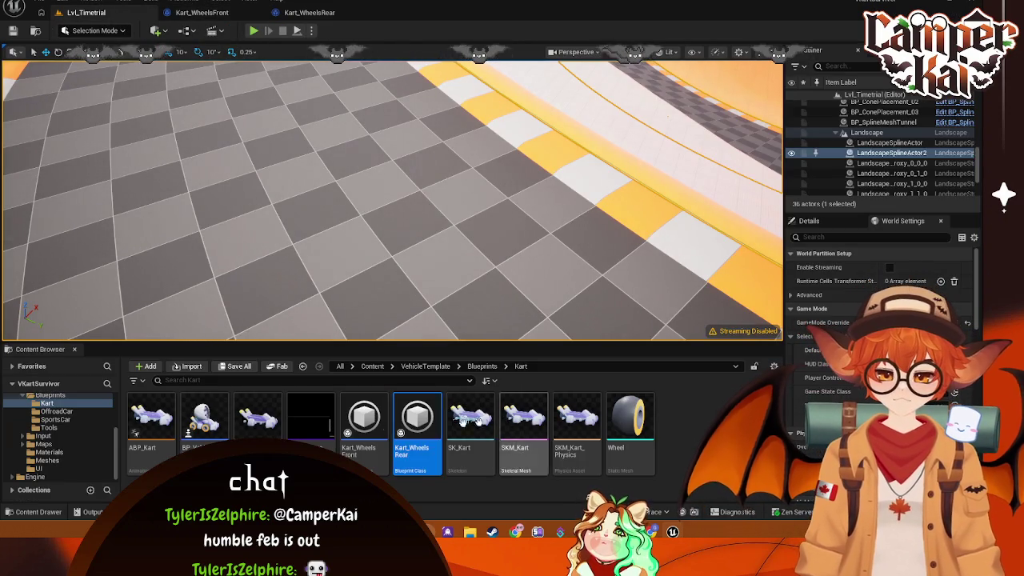
click(204, 416)
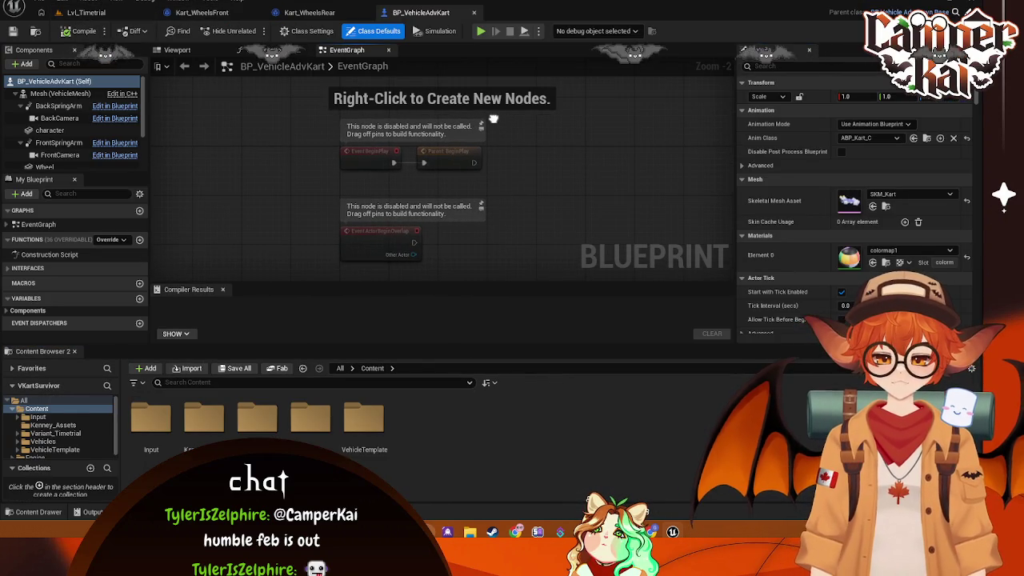
Step: Browse VehicleTemplate > Blueprints > SportsCar to BP_VehicleAdvSportsCar, then select BP_VehicleAdvPawnBase
scroll(47, 448, down, 1)
click(48, 446)
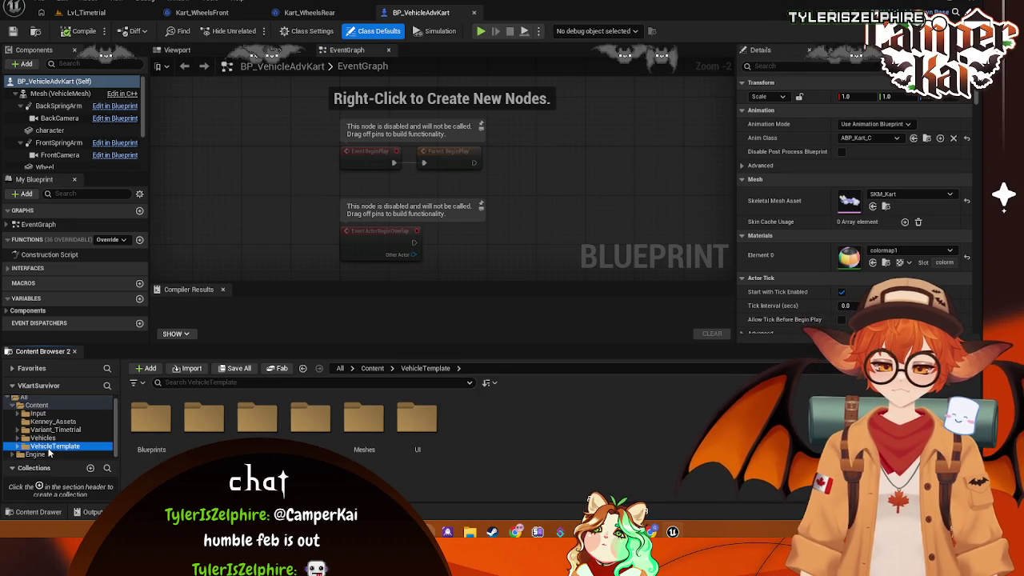
double_click(163, 423)
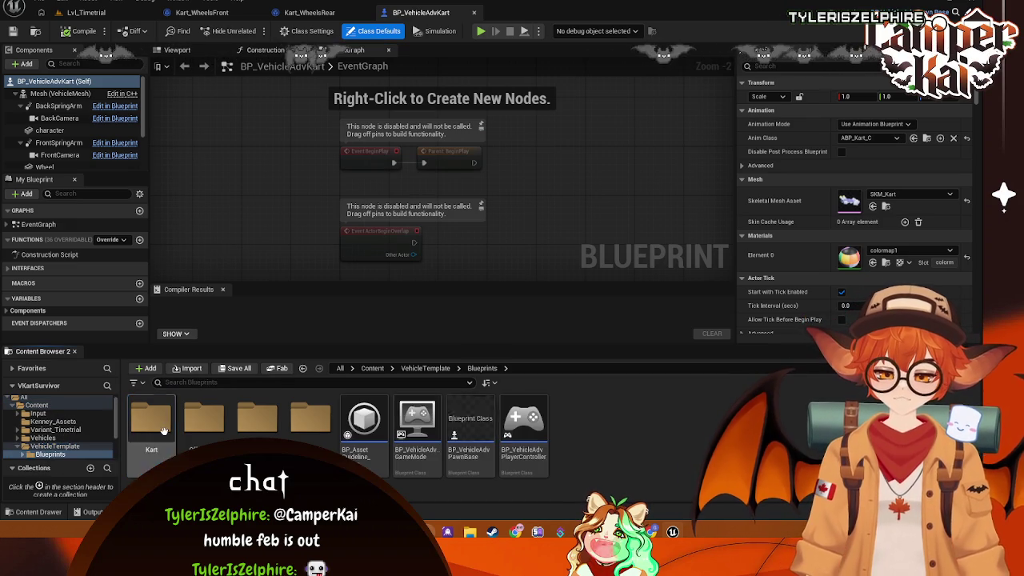
double_click(257, 417)
click(146, 430)
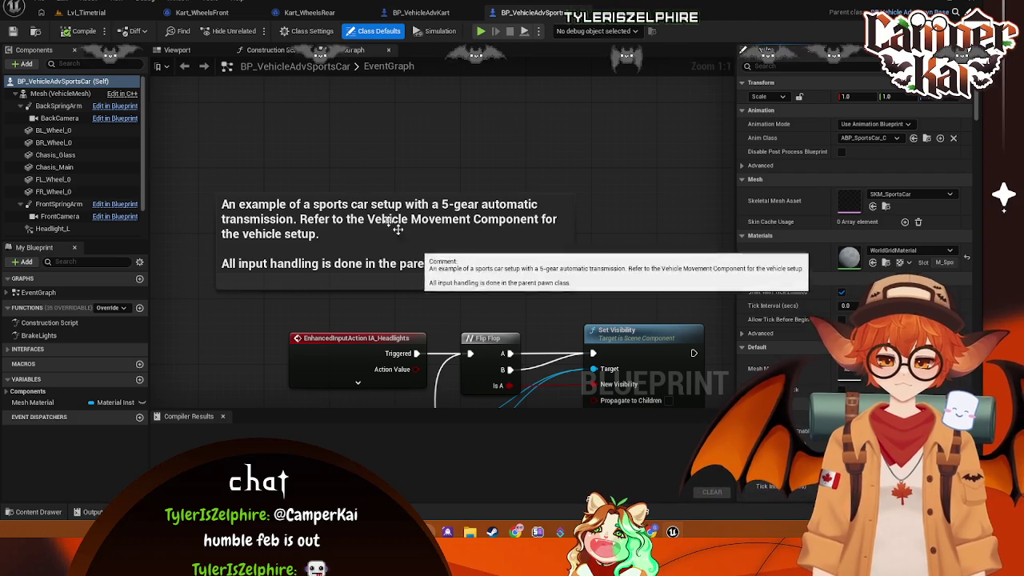
click(421, 12)
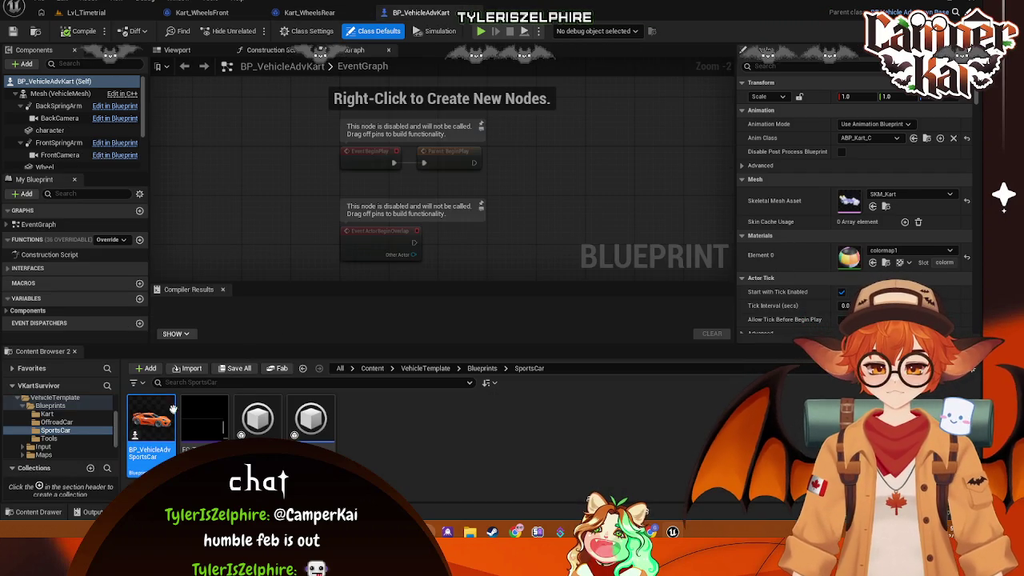
click(49, 406)
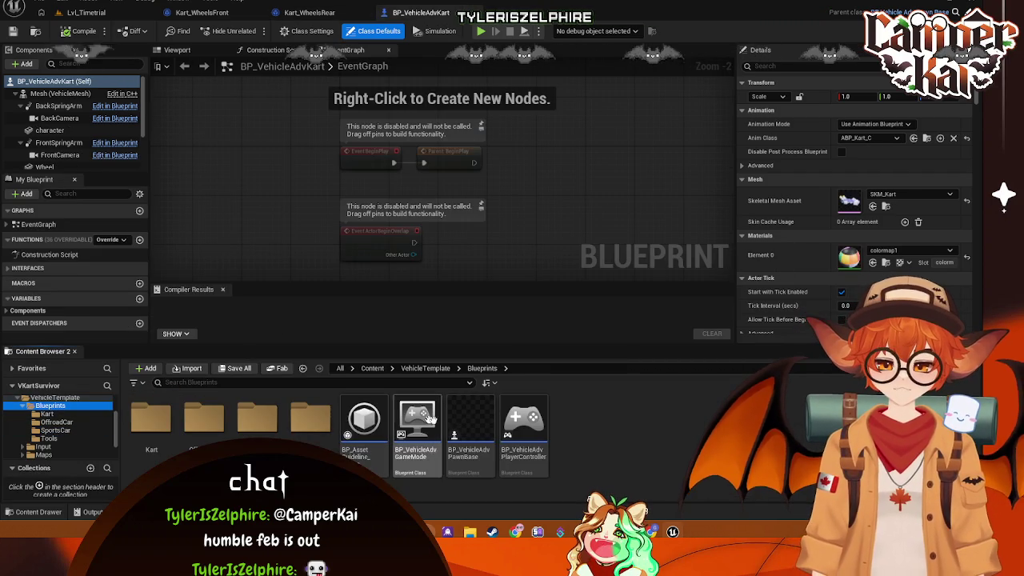
click(468, 432)
Step: Open BP_VehicleAdvPawnBase and widen its event graph by shrinking the Details panel
double_click(467, 432)
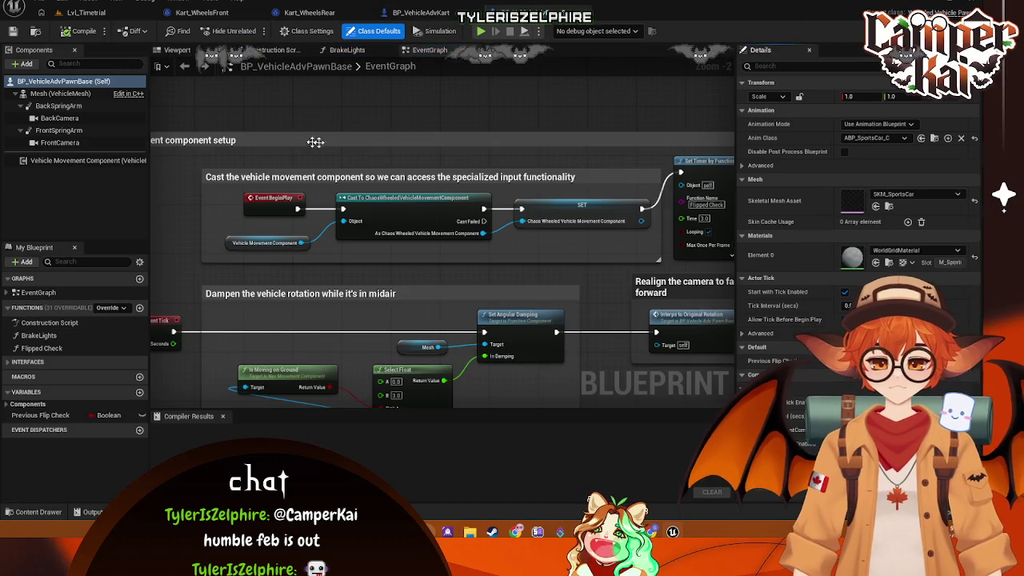
scroll(391, 204, up, 2)
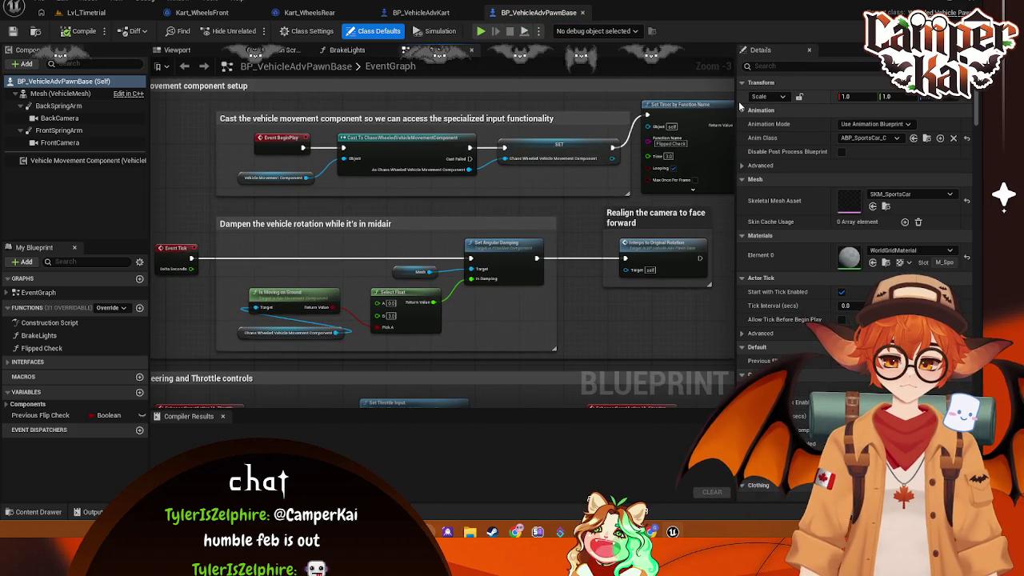
drag(736, 106, 798, 106)
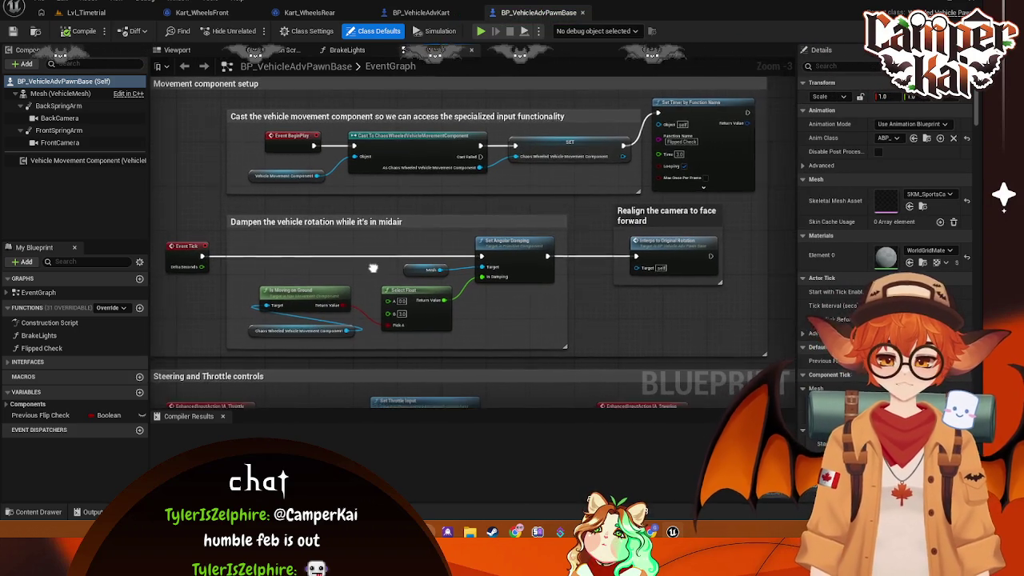
drag(384, 270, 383, 279)
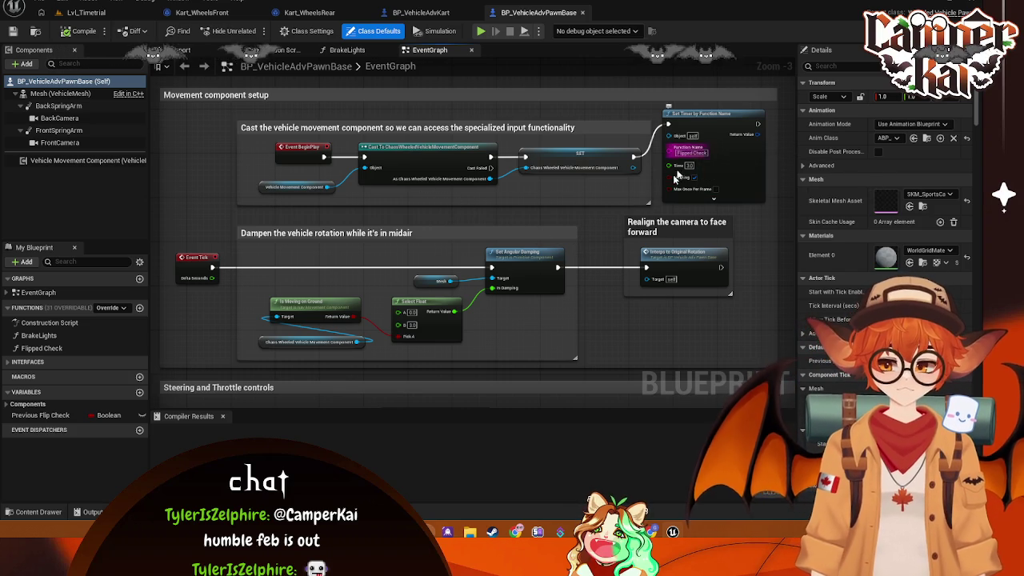
mouse_move(604, 331)
mouse_down()
mouse_move(605, 310)
mouse_move(617, 332)
mouse_move(597, 327)
mouse_up()
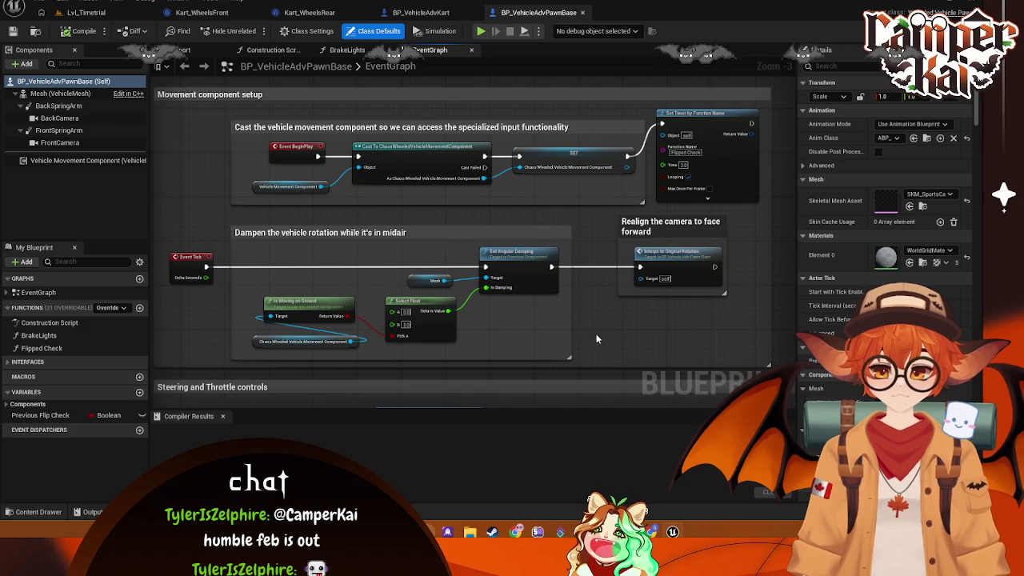
Step: Pan through the Steering, Throttle, Braking and Camera Controls sections to the back/front camera switch
drag(596, 334, 574, 155)
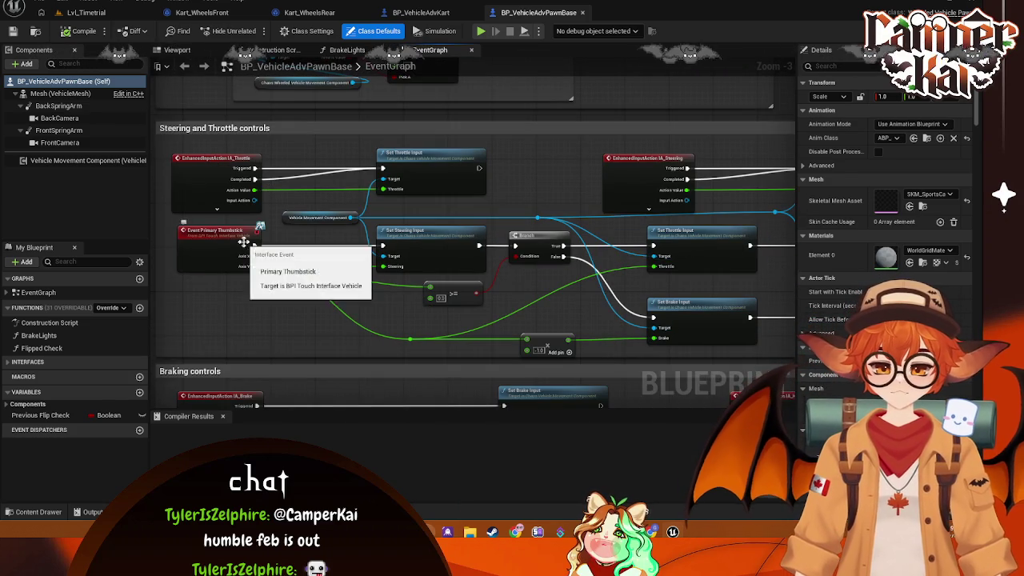
drag(564, 195, 483, 163)
mouse_move(619, 198)
mouse_down()
mouse_move(480, 131)
mouse_move(555, 211)
mouse_move(417, 180)
mouse_move(450, 176)
mouse_move(344, 136)
mouse_move(475, 167)
mouse_up()
drag(701, 206, 493, 191)
mouse_move(647, 256)
mouse_down()
mouse_move(434, 267)
mouse_move(471, 204)
mouse_move(427, 115)
mouse_up()
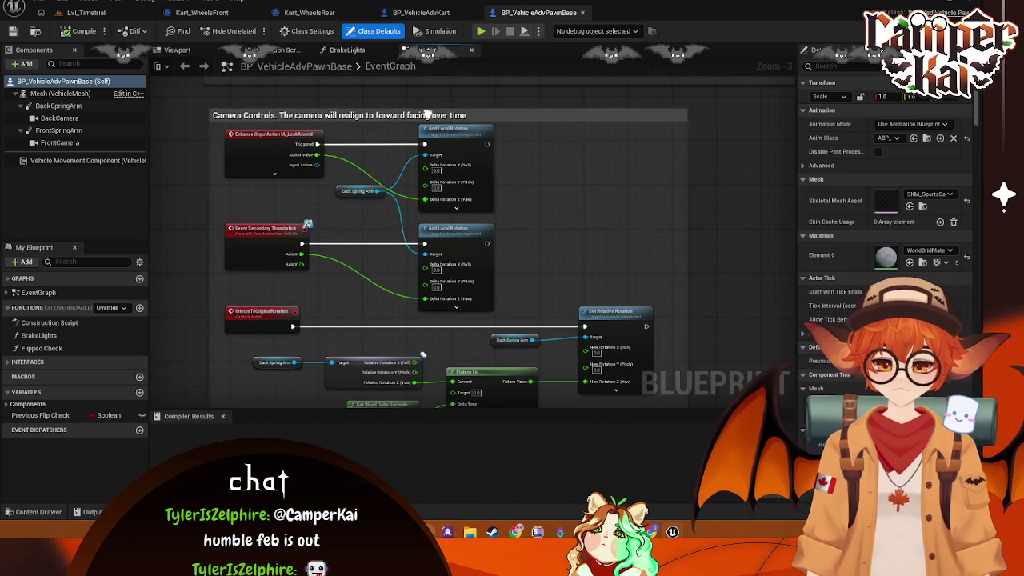
mouse_move(596, 180)
mouse_down()
mouse_move(598, 201)
mouse_move(560, 142)
mouse_move(600, 177)
mouse_move(592, 168)
mouse_up()
drag(413, 322, 523, 176)
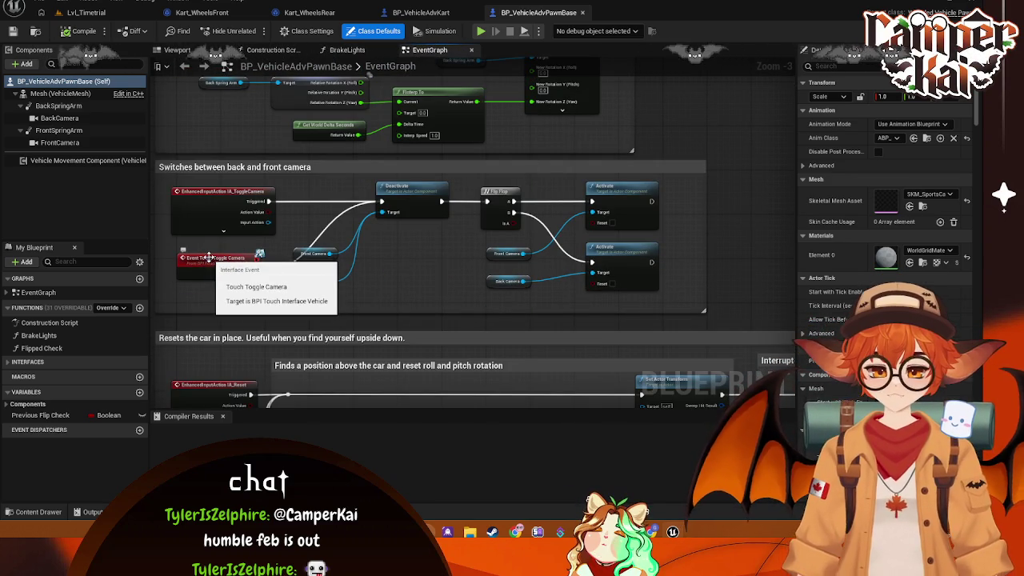
Step: Open the IA_ToggleCamera input action from VehicleTemplate's Input > Actions folder
click(38, 511)
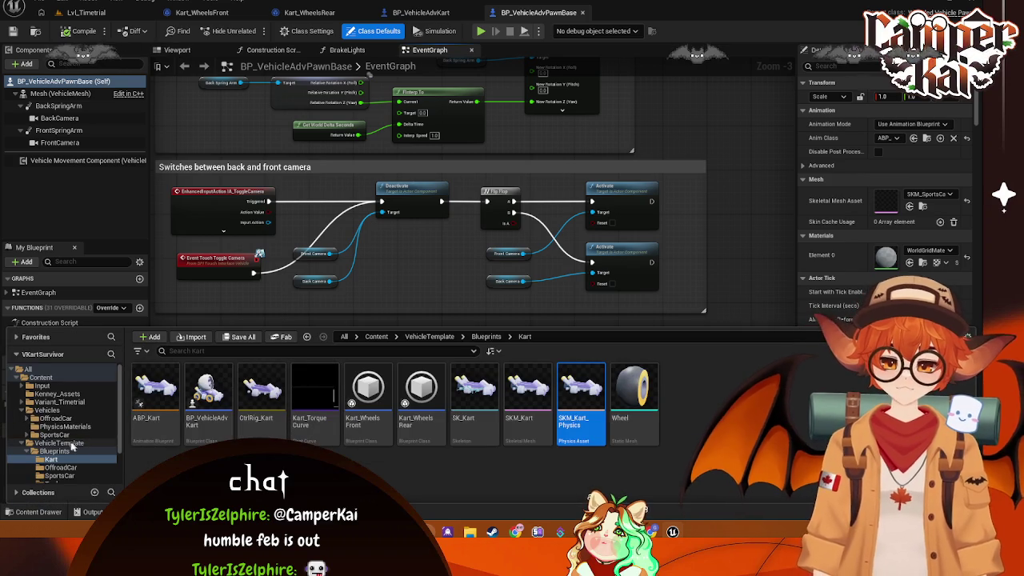
click(46, 446)
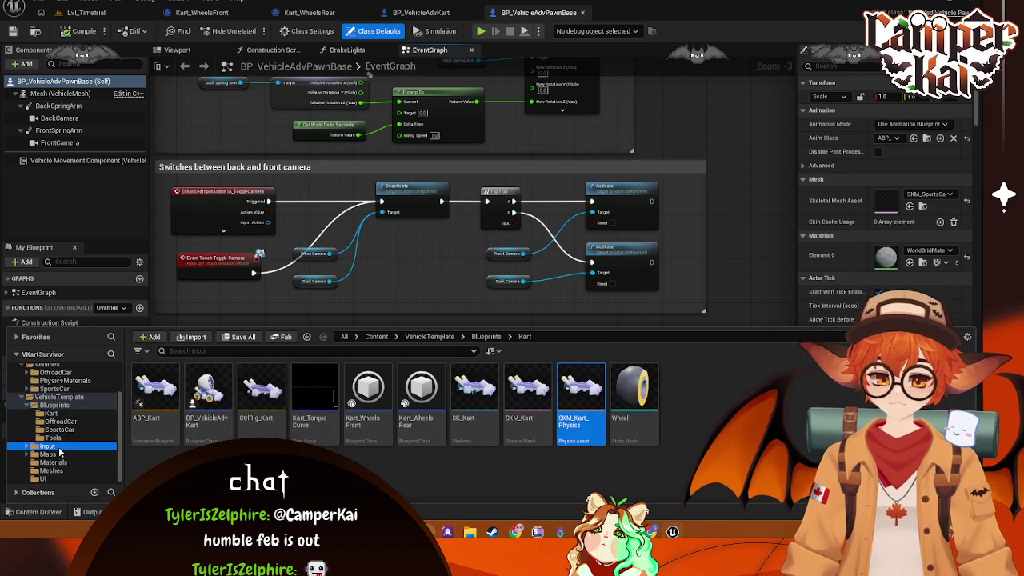
double_click(167, 402)
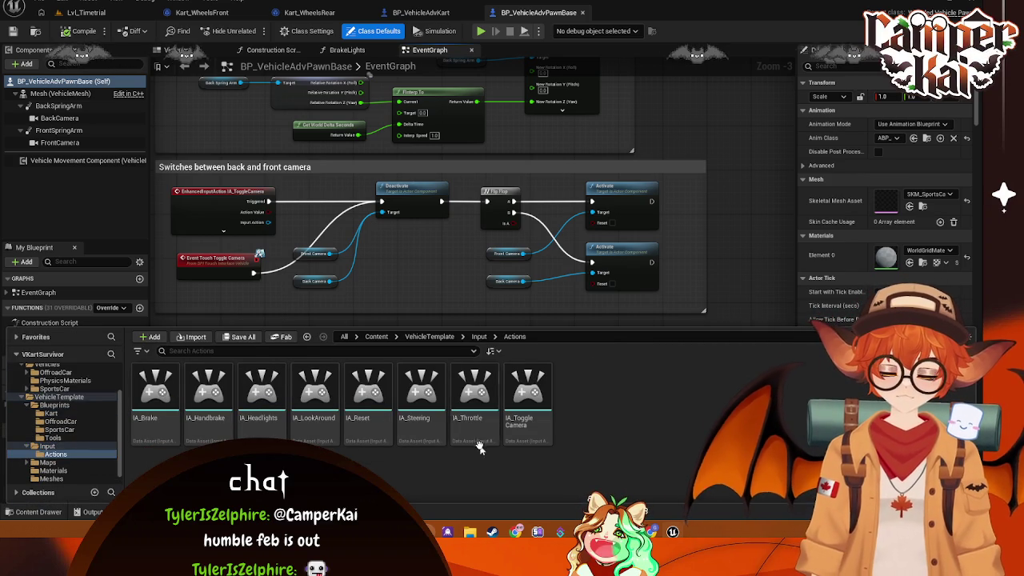
click(525, 396)
double_click(526, 396)
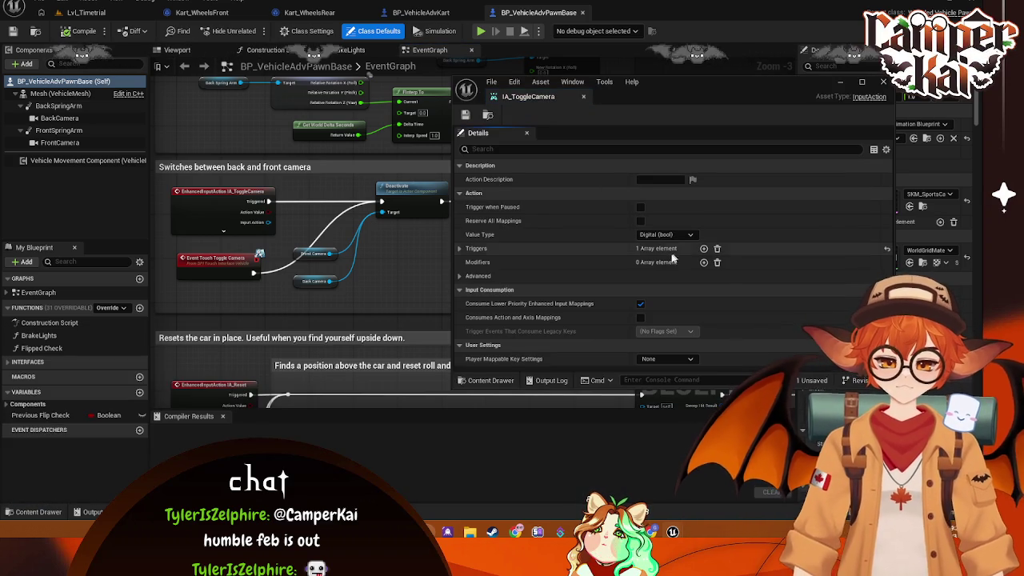
Step: Check IA_ToggleCamera's trigger, close it, and list the Input folder's mapping contexts
click(459, 248)
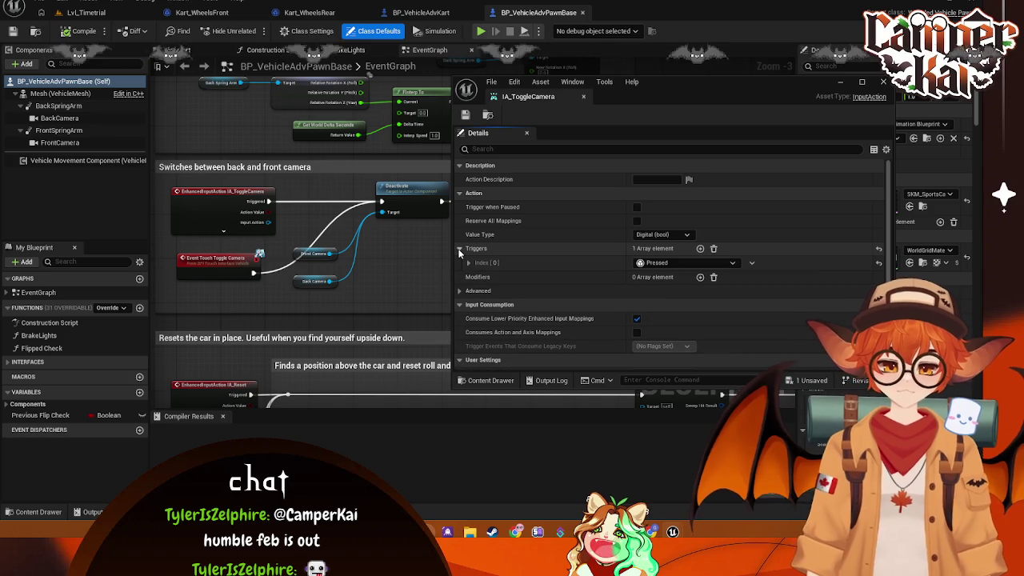
click(462, 278)
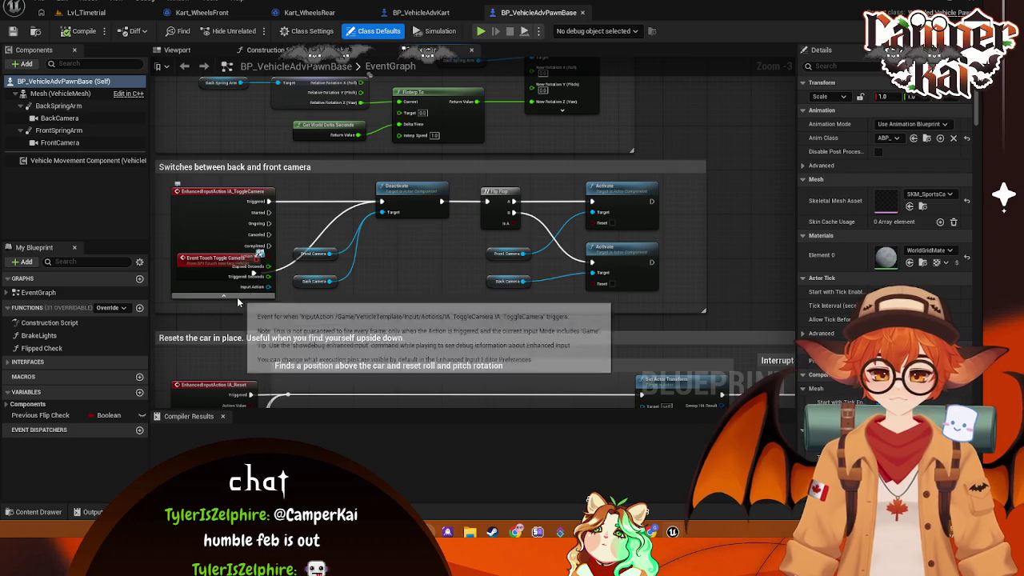
click(38, 511)
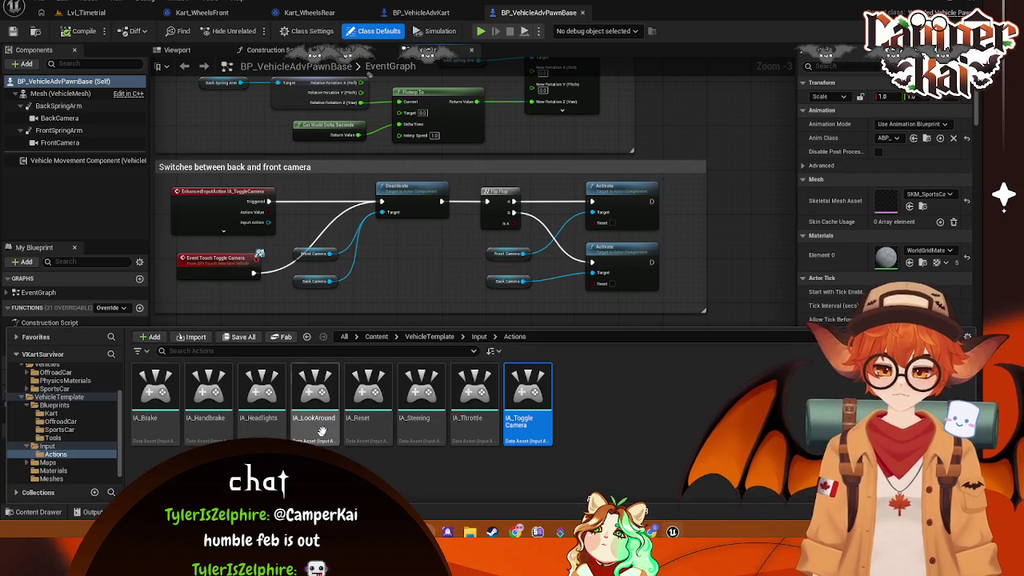
click(47, 446)
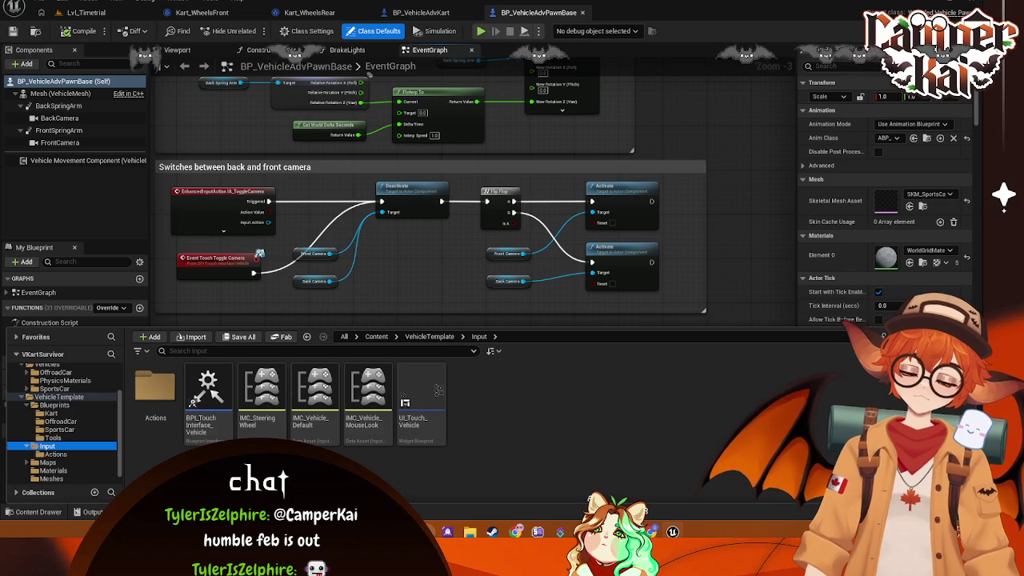
Step: Open and review IMC_SteeringWheel, IMC_Vehicle_Default and IMC_Vehicle_MouseLook, then close them
double_click(264, 400)
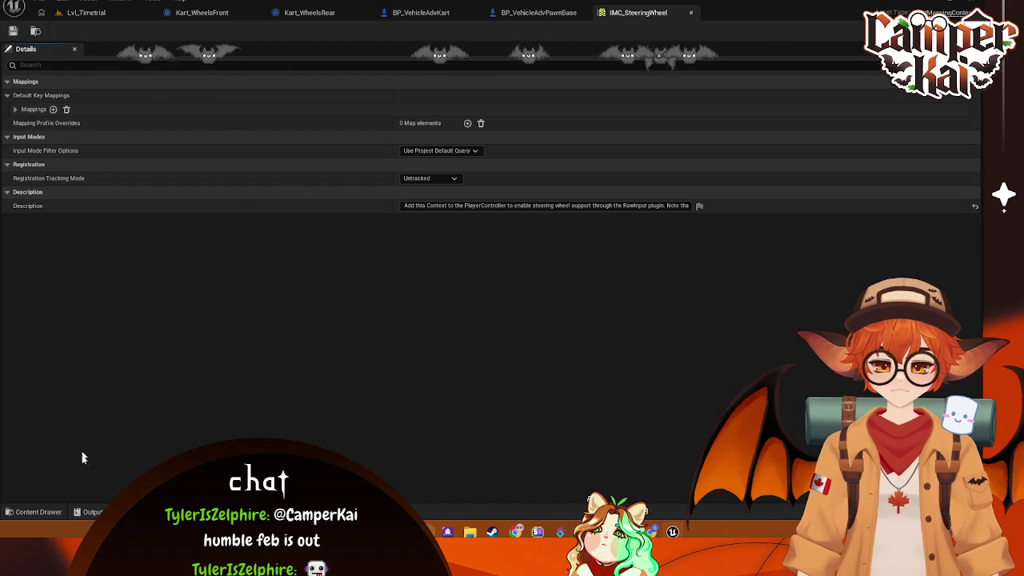
click(35, 512)
double_click(318, 388)
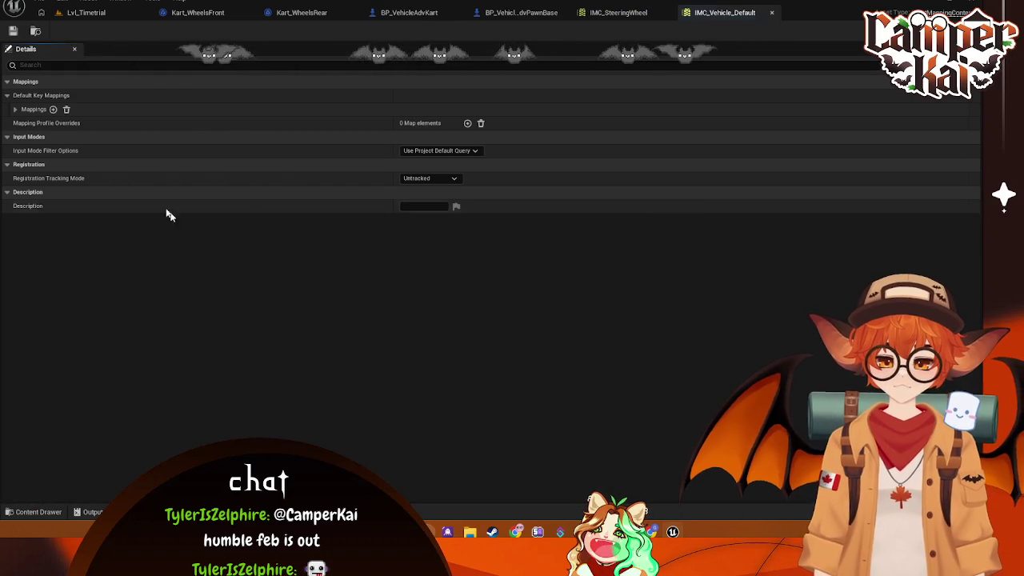
click(36, 512)
double_click(368, 388)
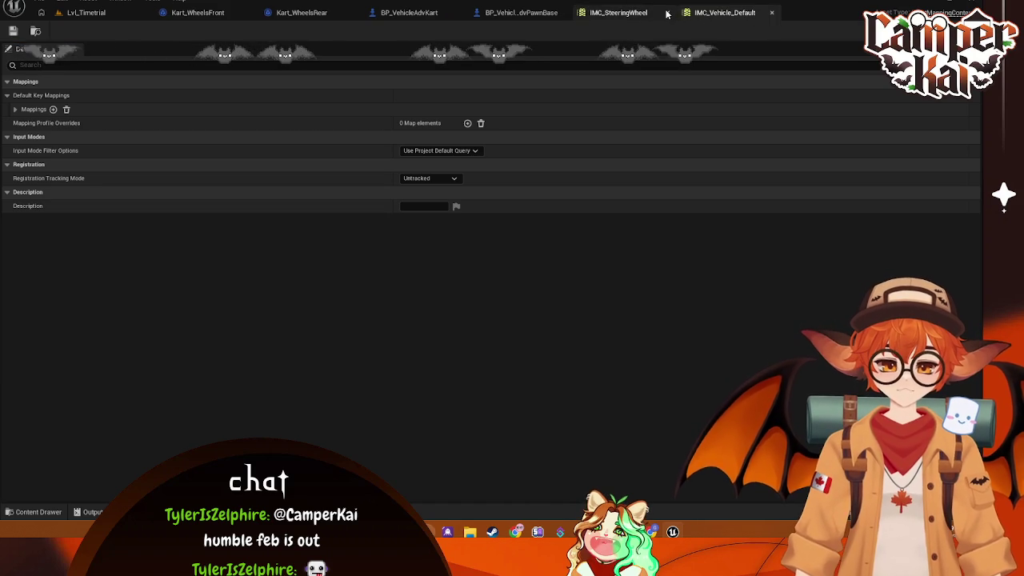
click(690, 14)
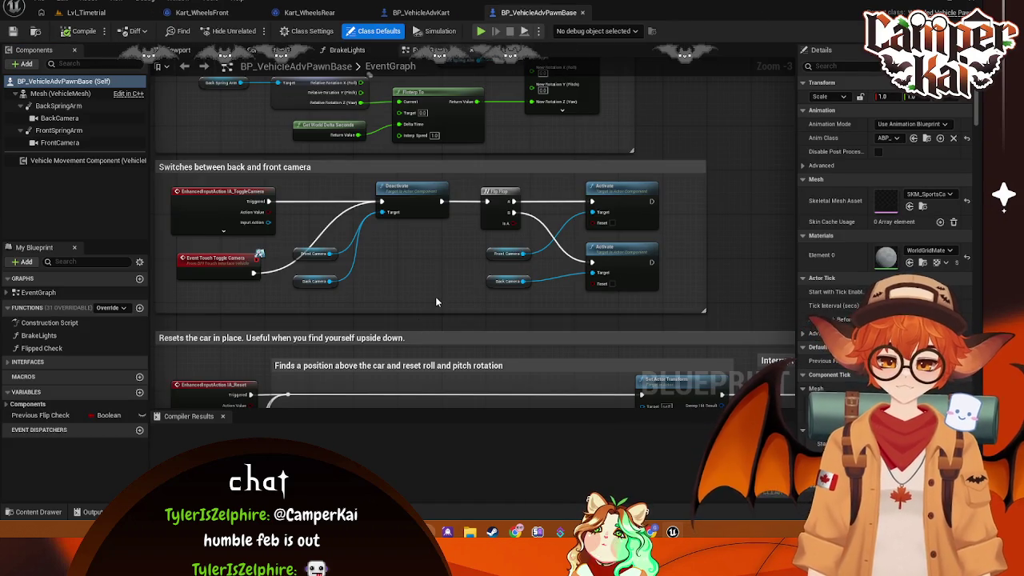
Step: Pan the event graph to the Reset section and bring up the IA_Reset node's options
mouse_move(432, 304)
mouse_down()
mouse_move(432, 181)
mouse_move(421, 180)
mouse_move(449, 286)
mouse_move(464, 224)
mouse_move(519, 205)
mouse_up()
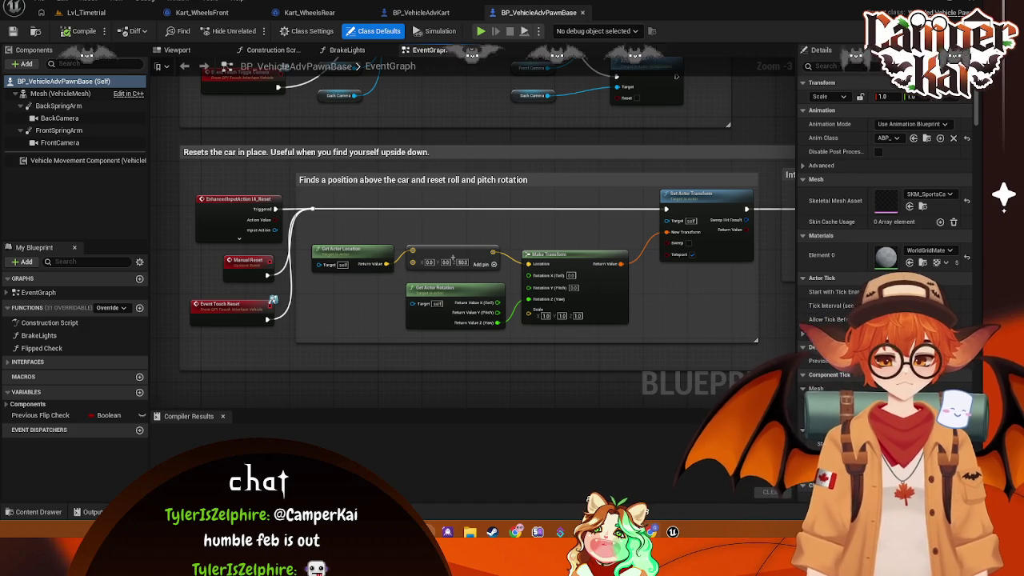
mouse_move(494, 338)
mouse_down()
mouse_move(487, 288)
mouse_move(469, 285)
mouse_move(612, 299)
mouse_move(459, 285)
mouse_move(606, 304)
mouse_move(423, 304)
mouse_move(628, 318)
mouse_move(797, 284)
mouse_up()
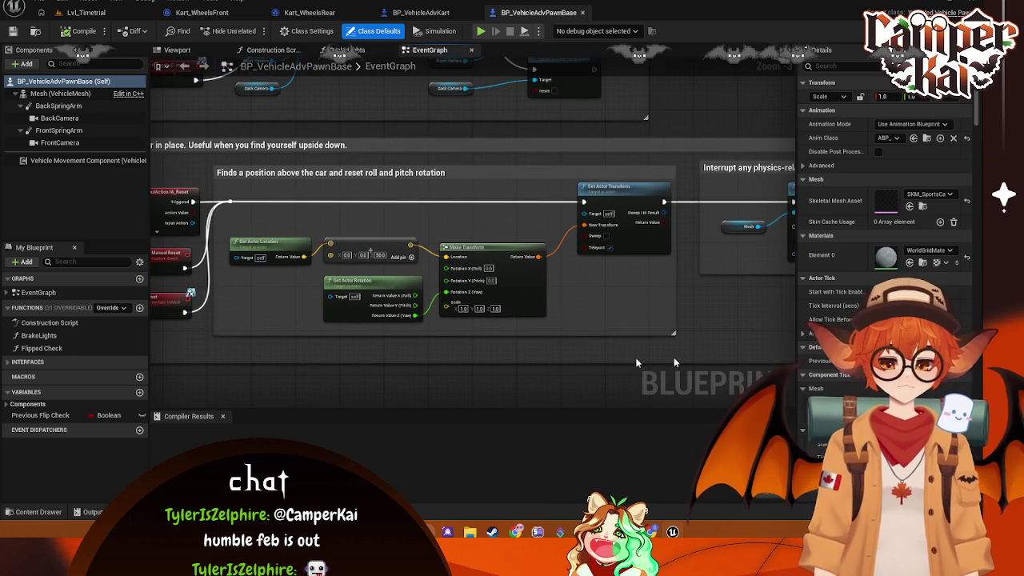
drag(172, 206, 357, 231)
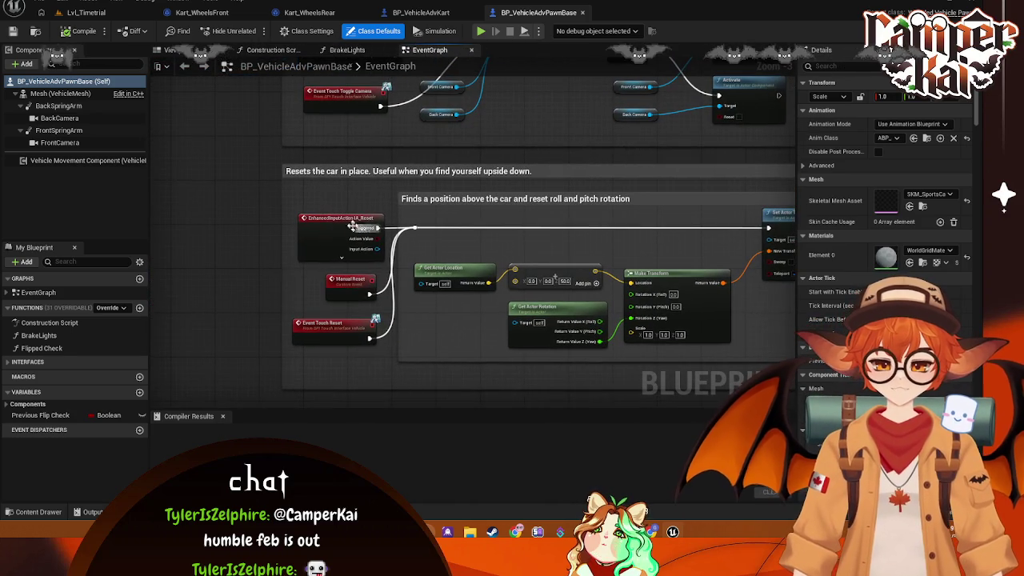
click(330, 216)
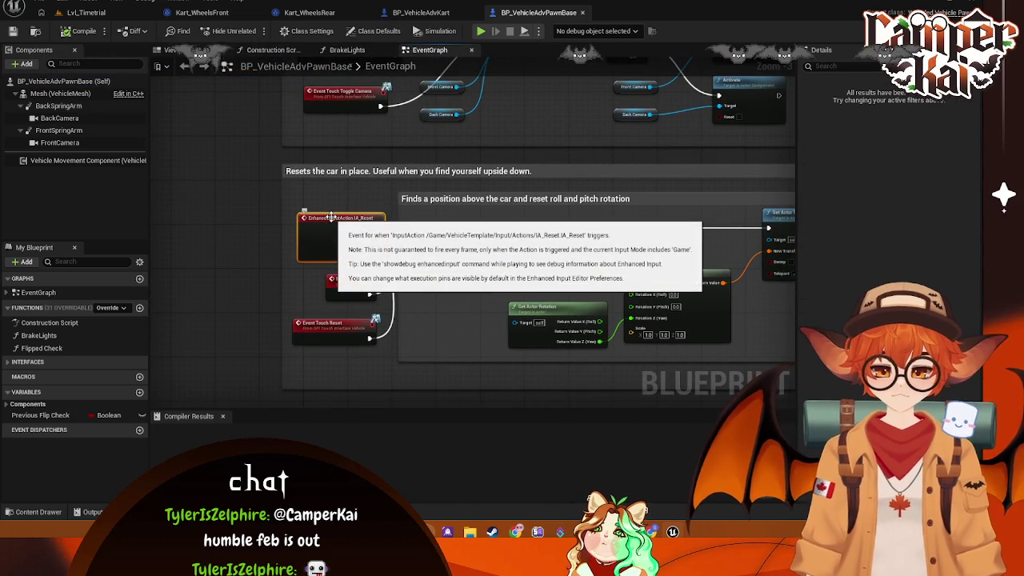
right_click(330, 217)
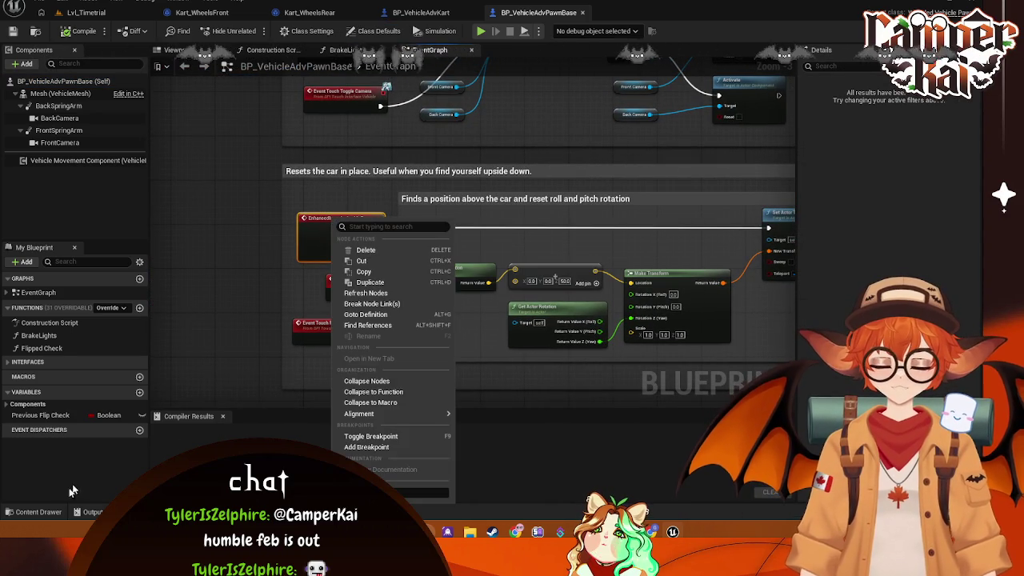
Step: List the VehicleTemplate Blueprints folder in the Content Drawer and bring up BP_VehicleAdvPawnBase's options
click(36, 512)
right_click(420, 400)
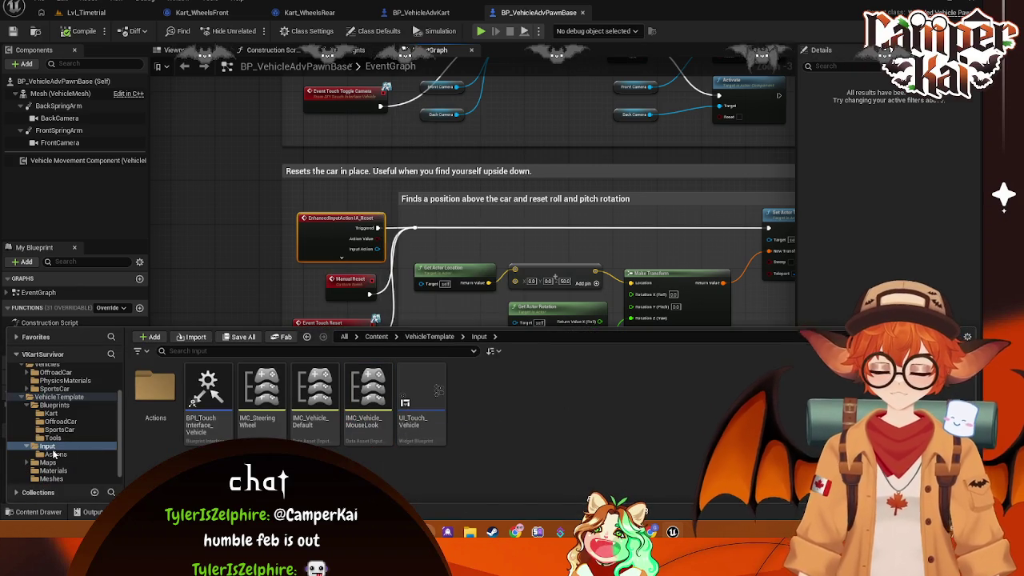
click(55, 405)
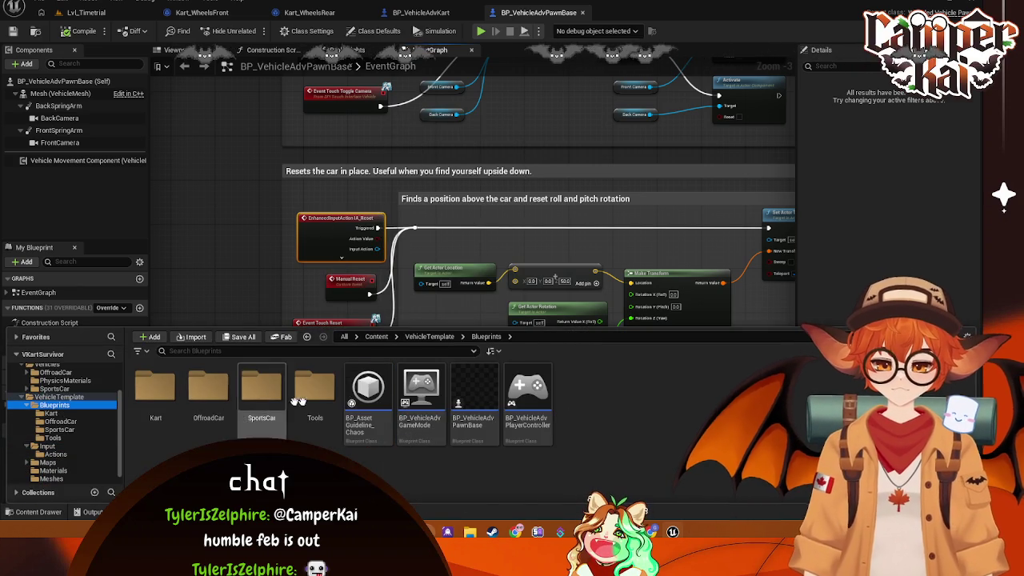
right_click(472, 394)
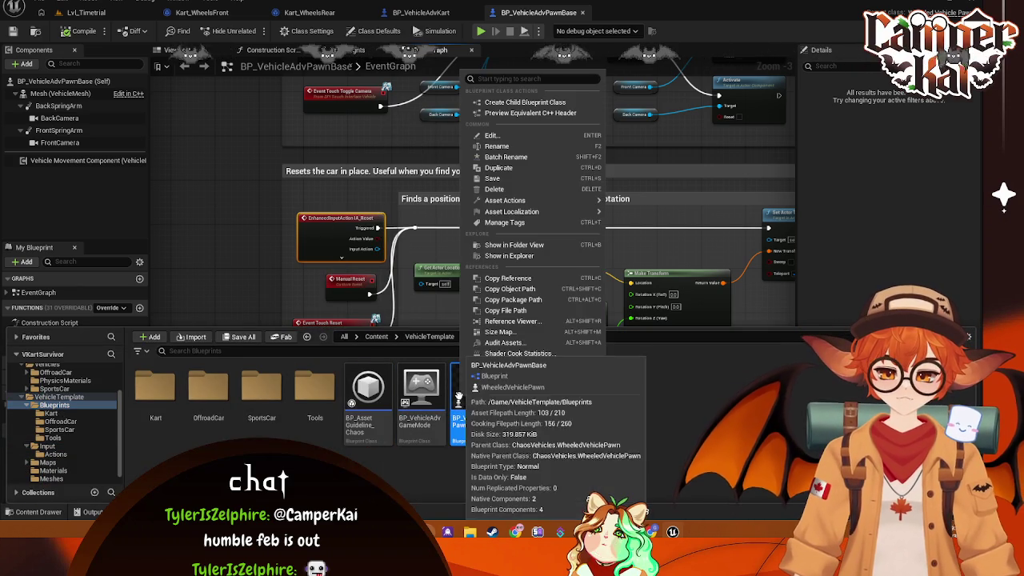
Step: Inspect BP_VehicleAdvPawnBase's dependencies, including its input actions, in the Reference Viewer, then close it
click(512, 321)
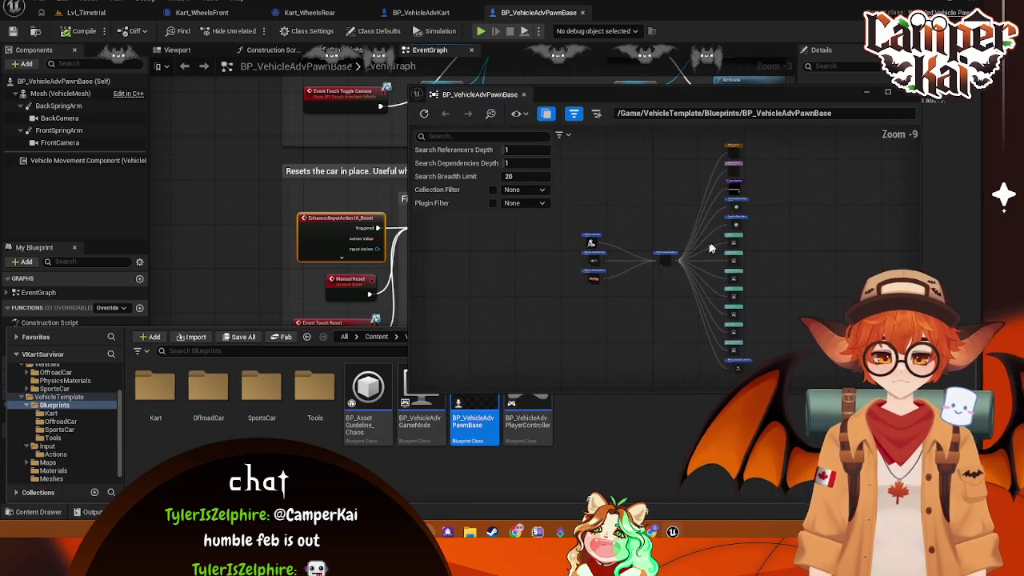
scroll(704, 252, up, 5)
mouse_move(838, 202)
mouse_down()
mouse_move(773, 263)
mouse_move(747, 359)
mouse_move(715, 179)
mouse_move(722, 163)
mouse_up()
scroll(722, 163, down, 3)
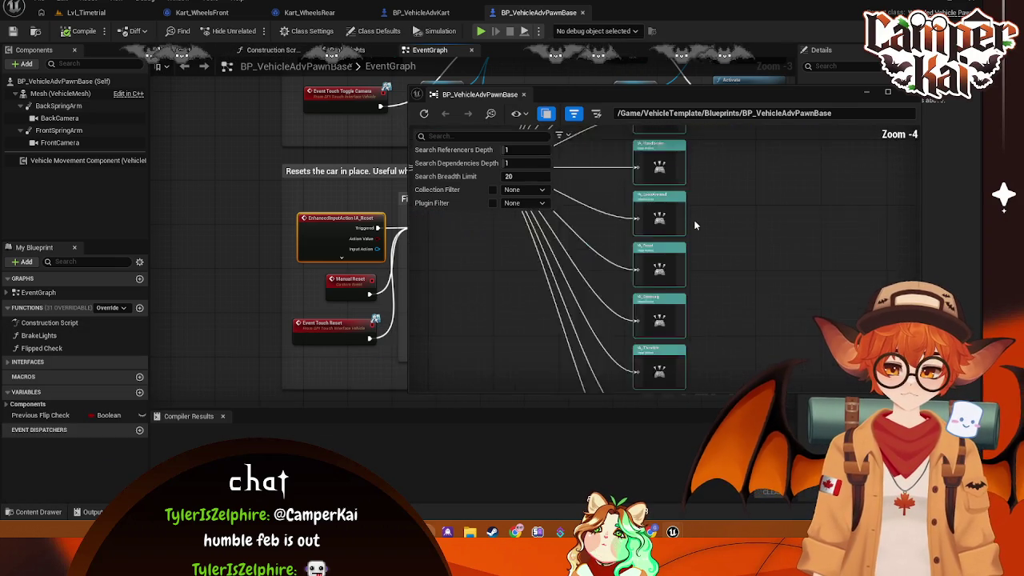
scroll(717, 264, up, 2)
scroll(717, 264, up, 3)
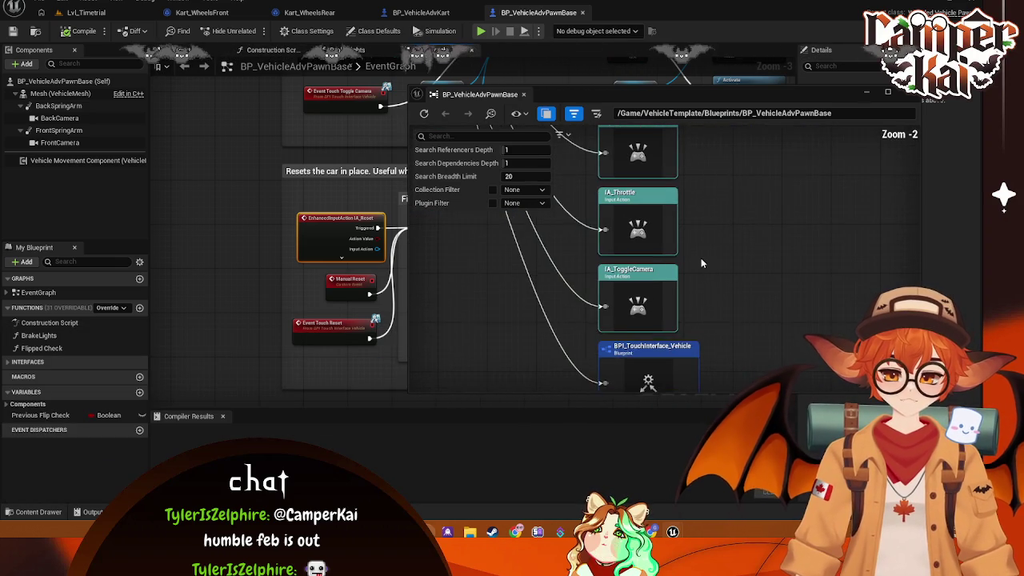
scroll(732, 249, down, 1)
mouse_move(732, 250)
mouse_down()
mouse_move(731, 325)
mouse_move(752, 304)
mouse_move(745, 391)
mouse_up()
click(911, 94)
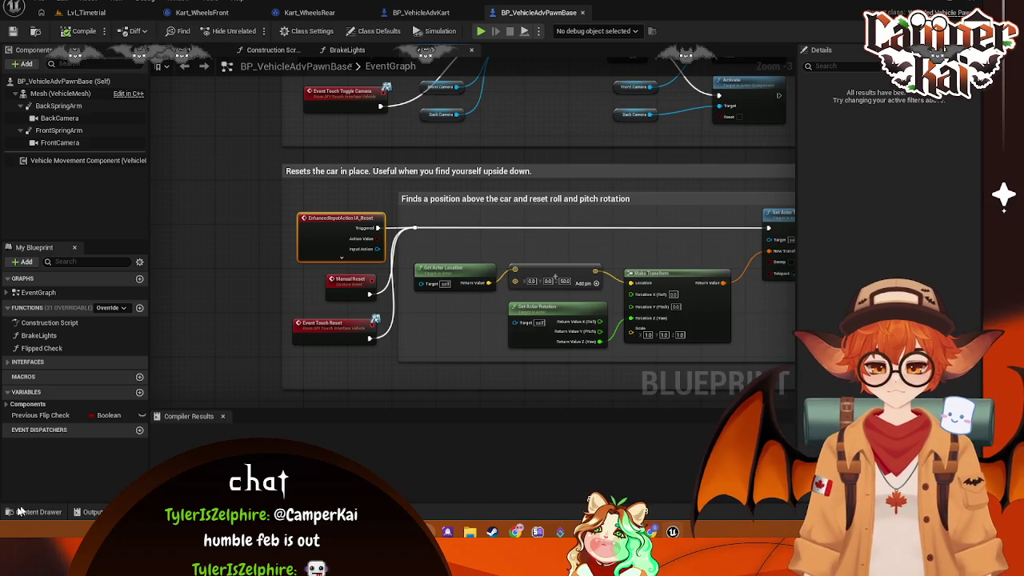
Step: Browse the Blueprints, Actions and Input folders in the Content Drawer
click(35, 511)
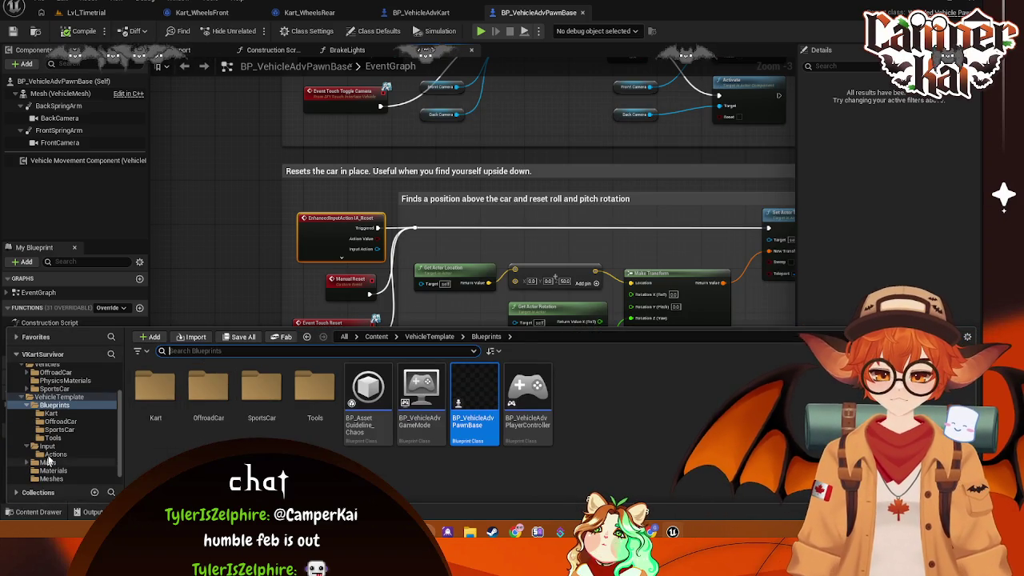
click(51, 454)
click(47, 446)
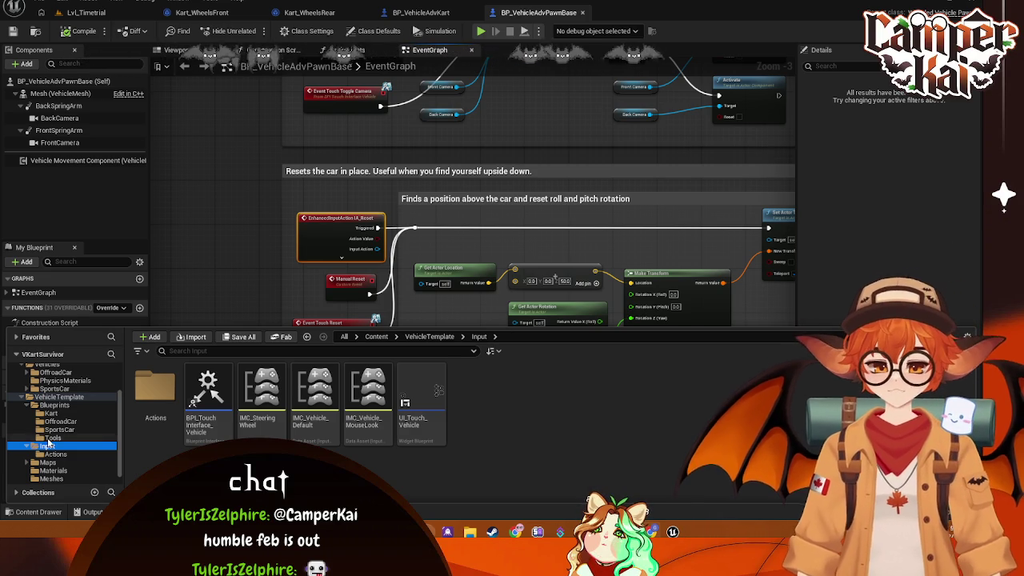
scroll(64, 415, up, 3)
Step: From the Content folder, search the project for IMC assets and select IMC_Default
key(alt+Left)
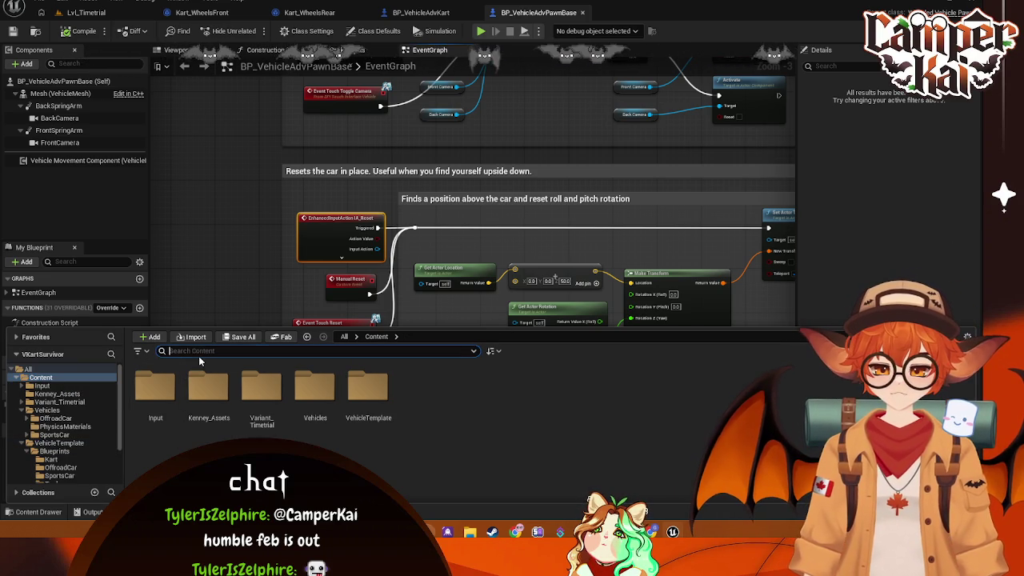
click(203, 351)
text(IMV)
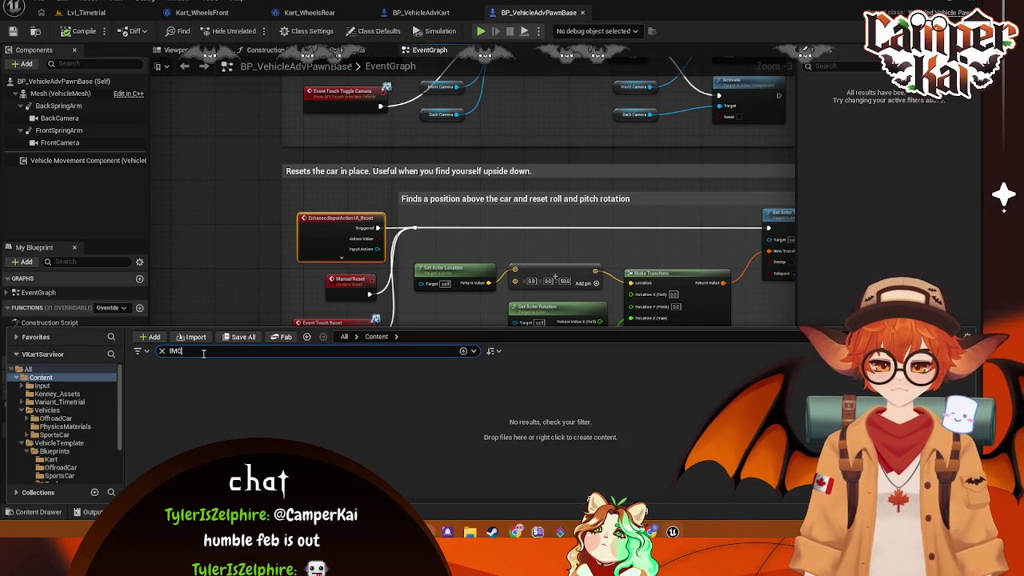
click(160, 422)
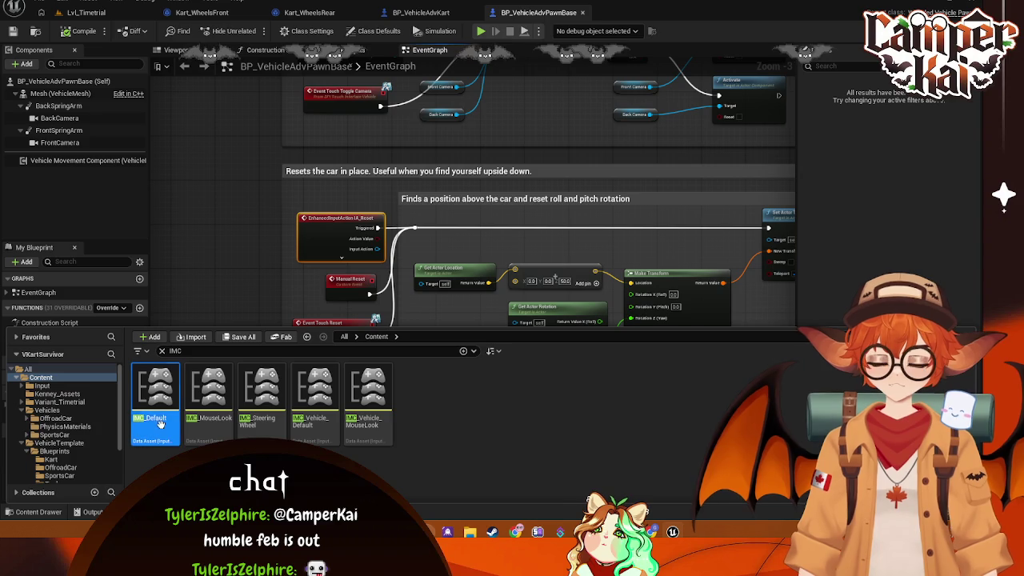
Step: Open the IMC_Default, IMC_MouseLook and IMC_SteeringWheel mapping contexts
double_click(160, 424)
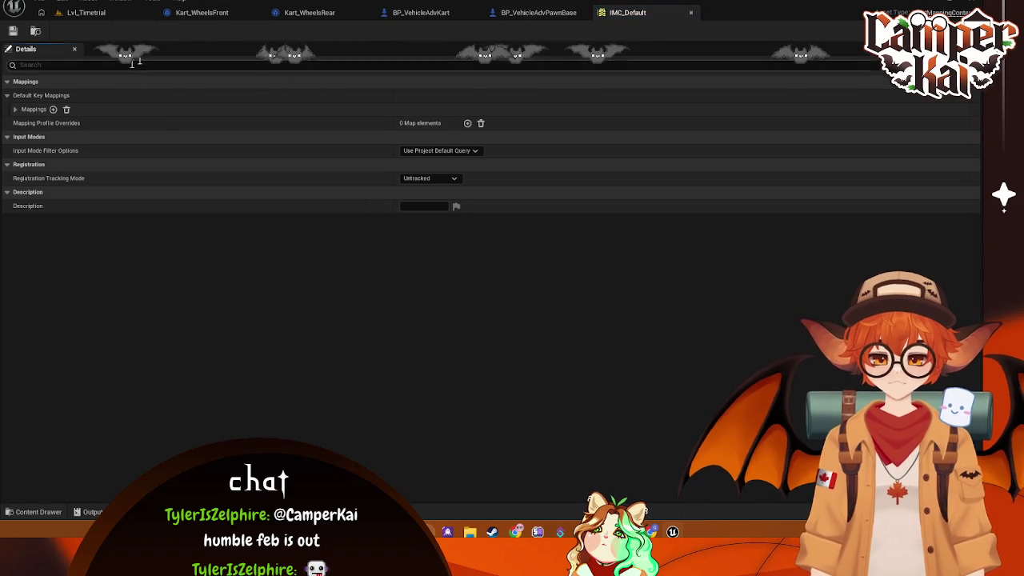
click(38, 511)
click(214, 407)
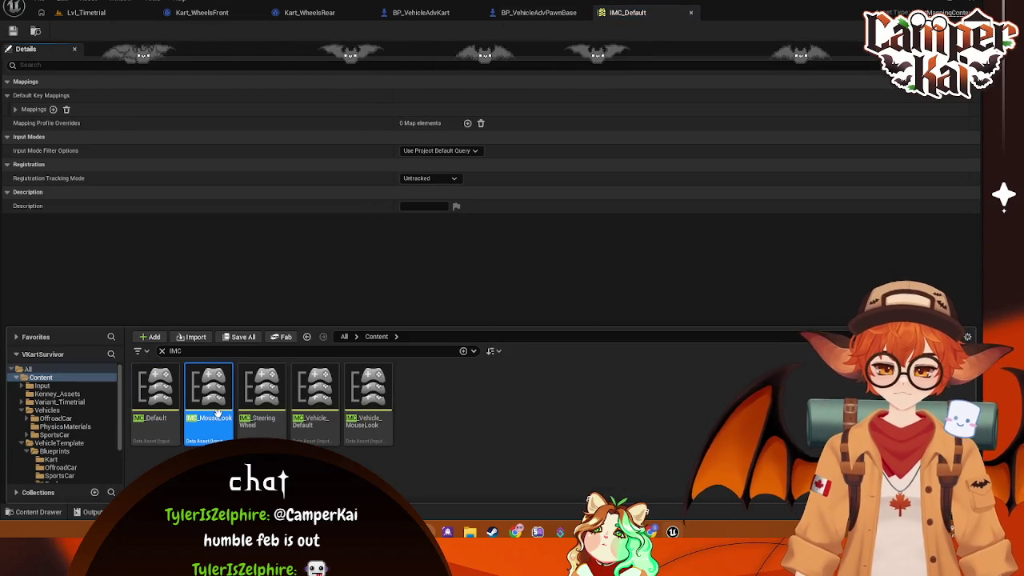
double_click(215, 410)
click(38, 512)
double_click(247, 423)
Step: Open the IMC_Vehicle_Default and IMC_Vehicle_MouseLook mapping contexts
click(39, 512)
click(315, 424)
double_click(315, 424)
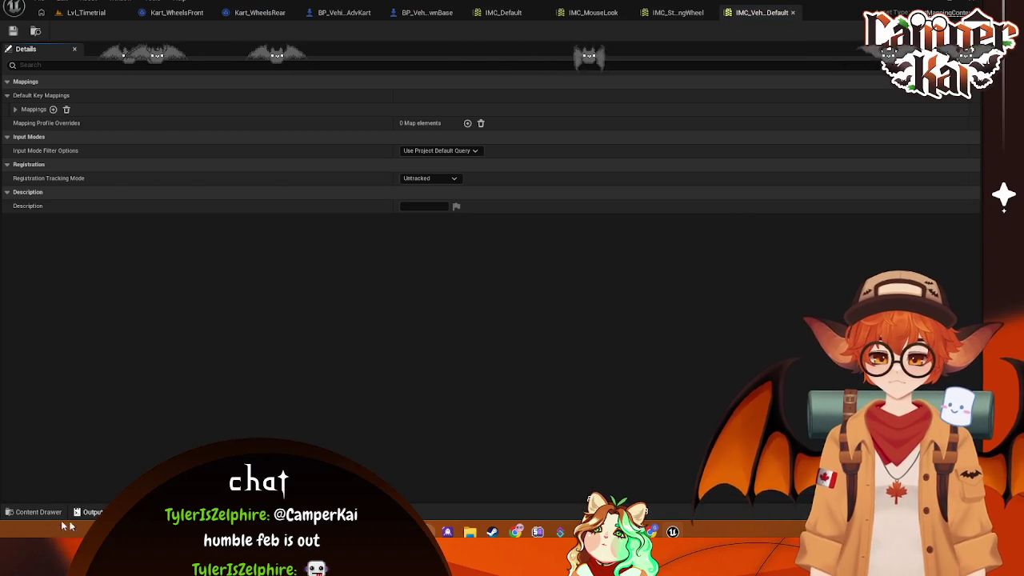
click(38, 511)
click(370, 417)
double_click(370, 417)
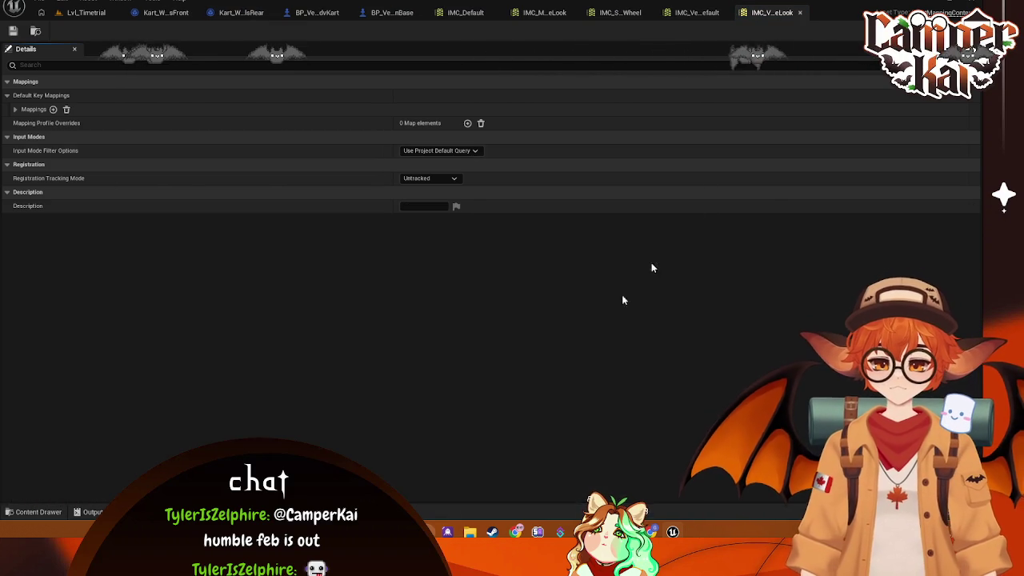
Step: Close all five IMC mapping context editors
click(472, 12)
click(490, 13)
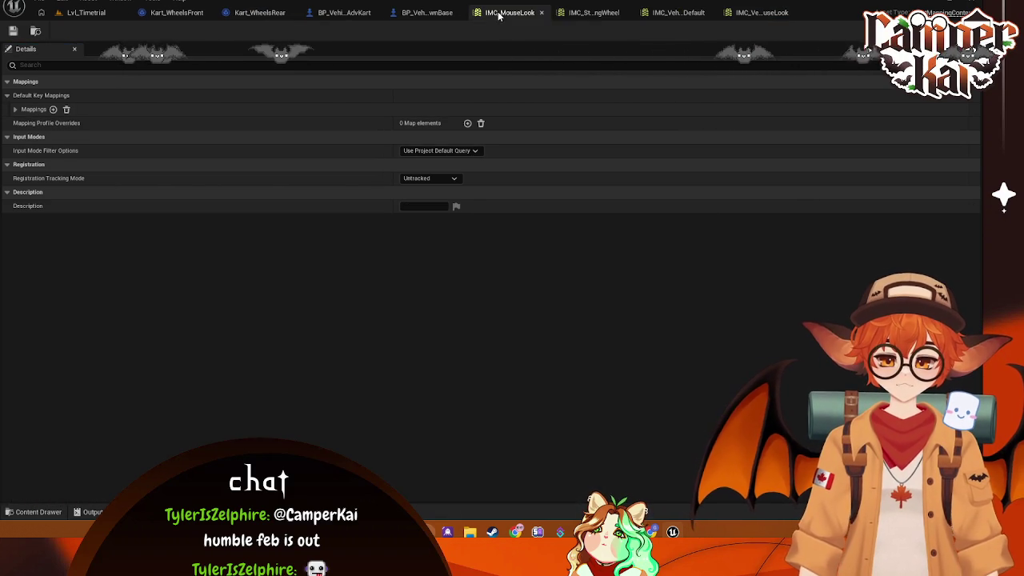
click(543, 13)
click(597, 12)
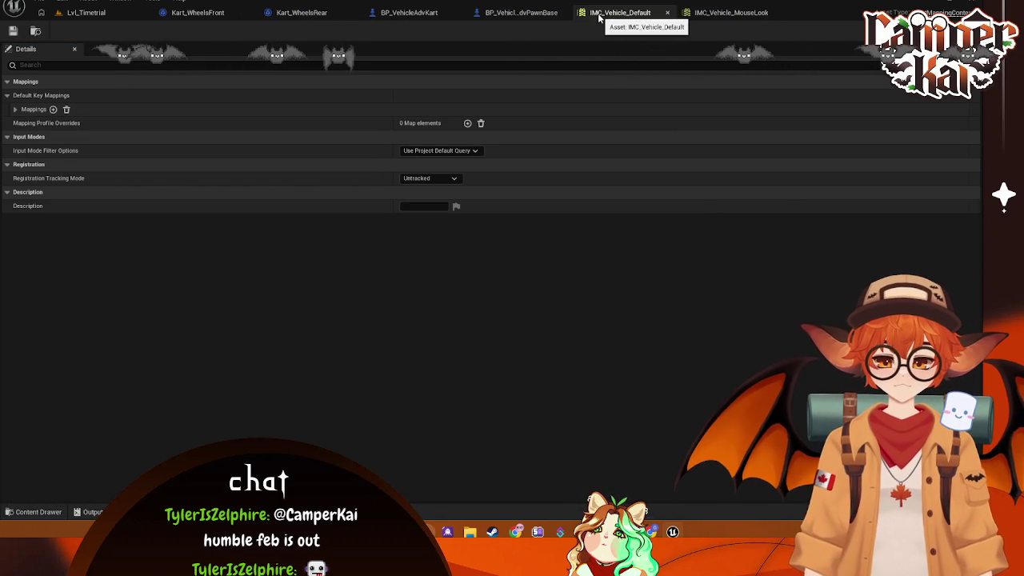
click(667, 13)
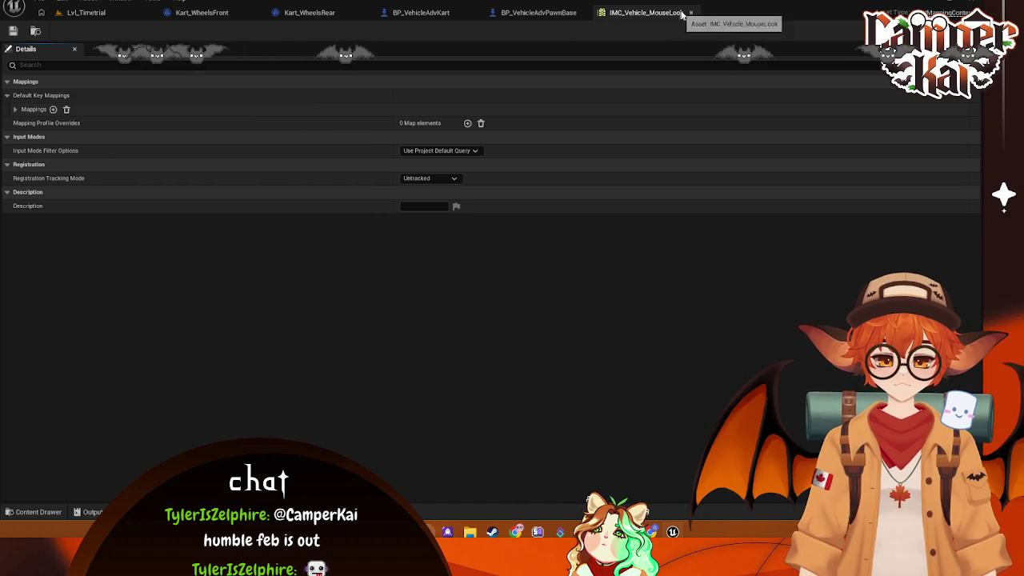
click(686, 13)
Step: Review IMC_SteeringWheel's description, close it, and bring the IMC assets back up
click(39, 511)
click(248, 425)
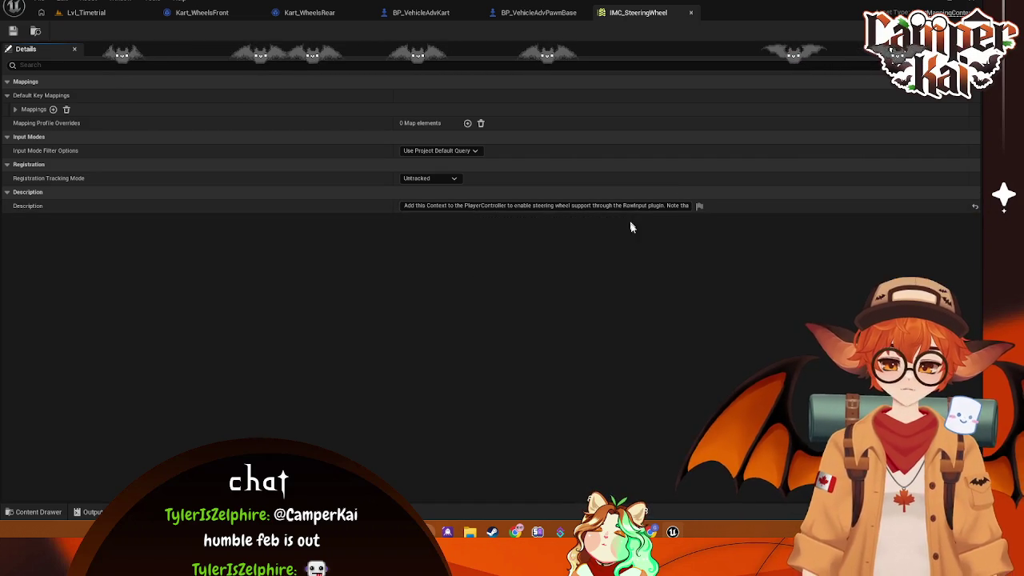
click(405, 204)
drag(406, 205, 684, 204)
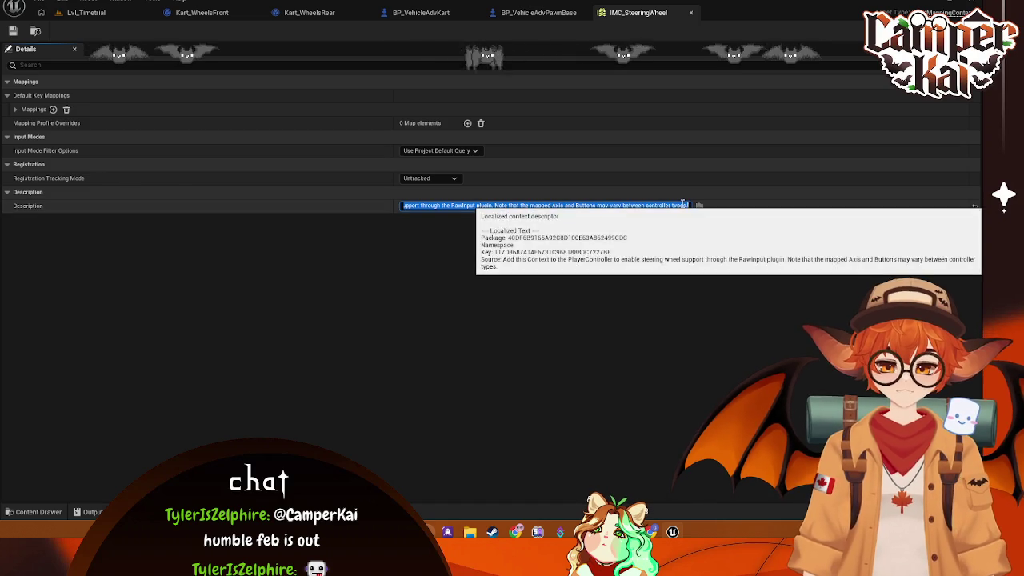
click(690, 13)
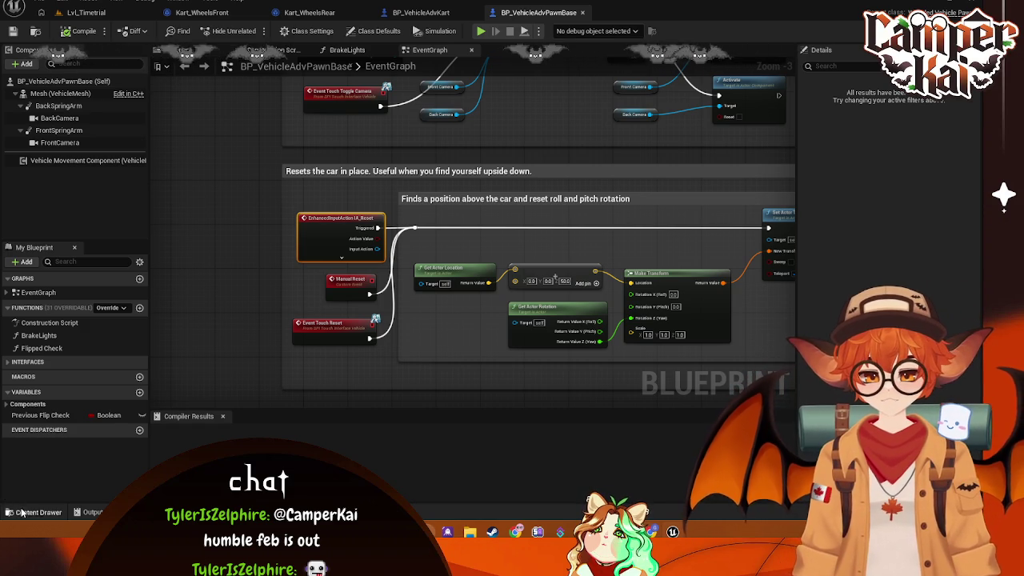
key(ctrl+space)
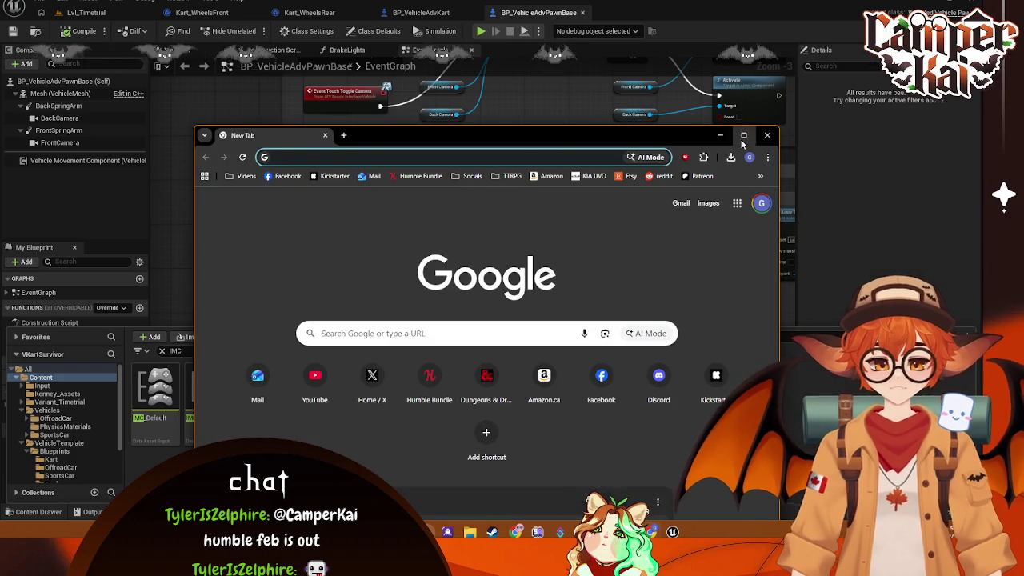
click(728, 130)
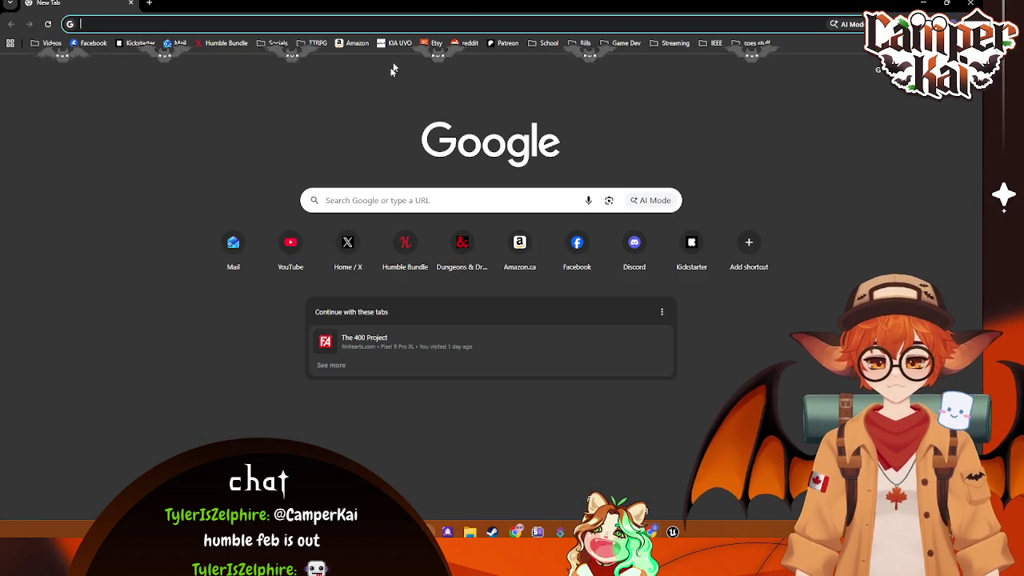
Step: View Humble Choice's February 2026 games, then filter the Steam library by 'date'
click(226, 44)
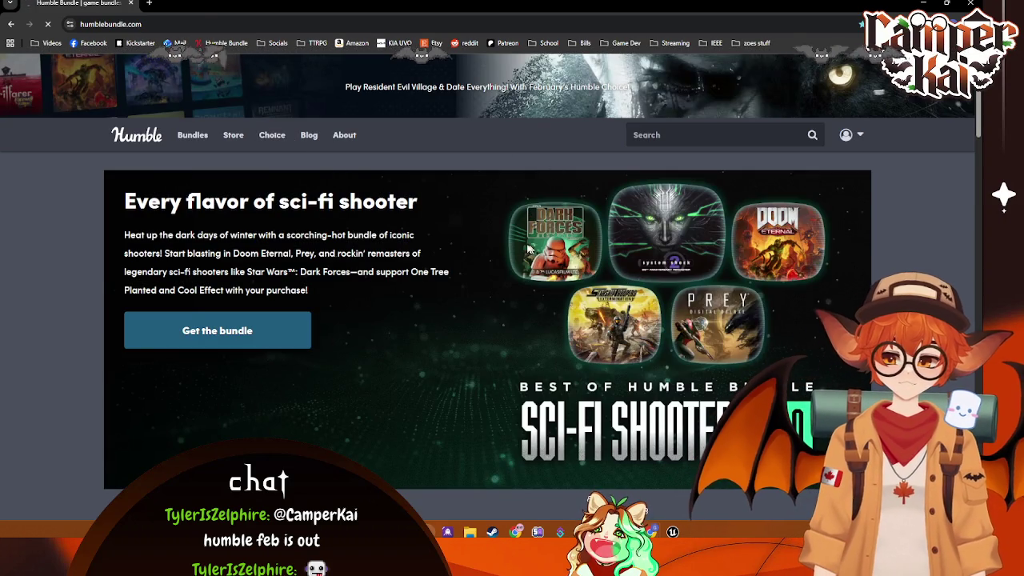
scroll(432, 291, down, 1)
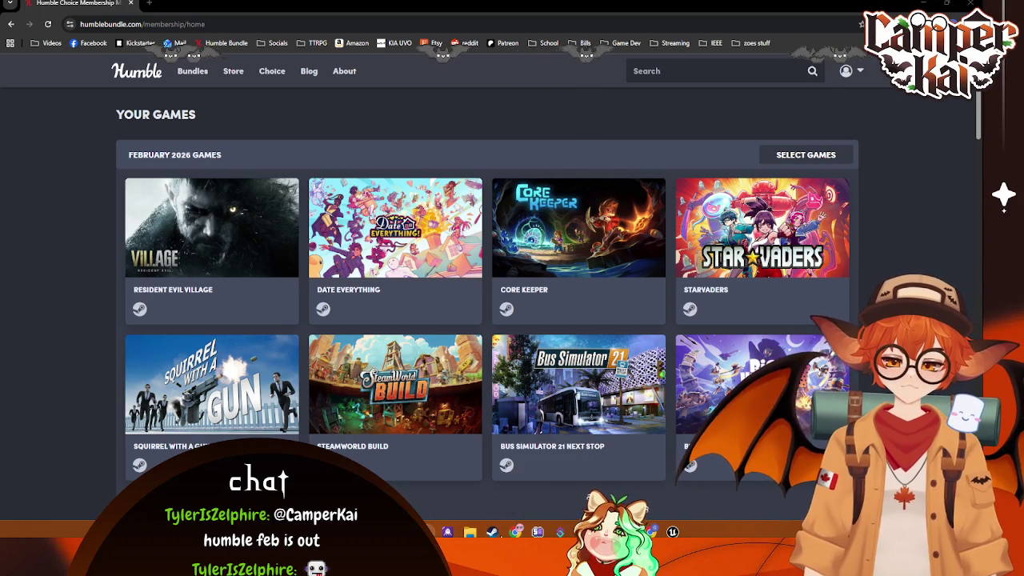
click(492, 531)
double_click(30, 84)
text(date)
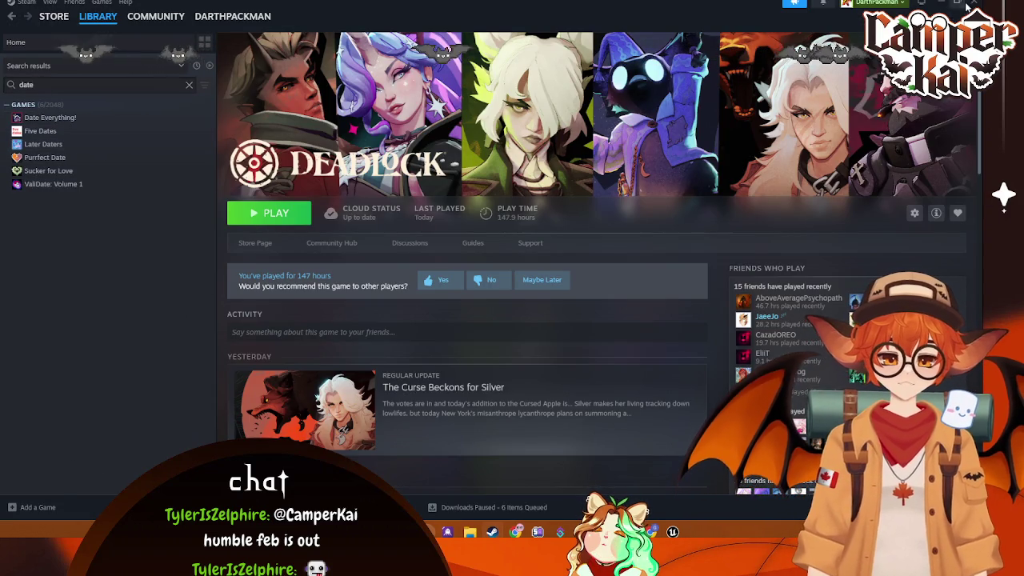
Step: Return to the Humble Choice page and scroll through its February 2026 games
key(alt+Tab)
scroll(511, 264, down, 1)
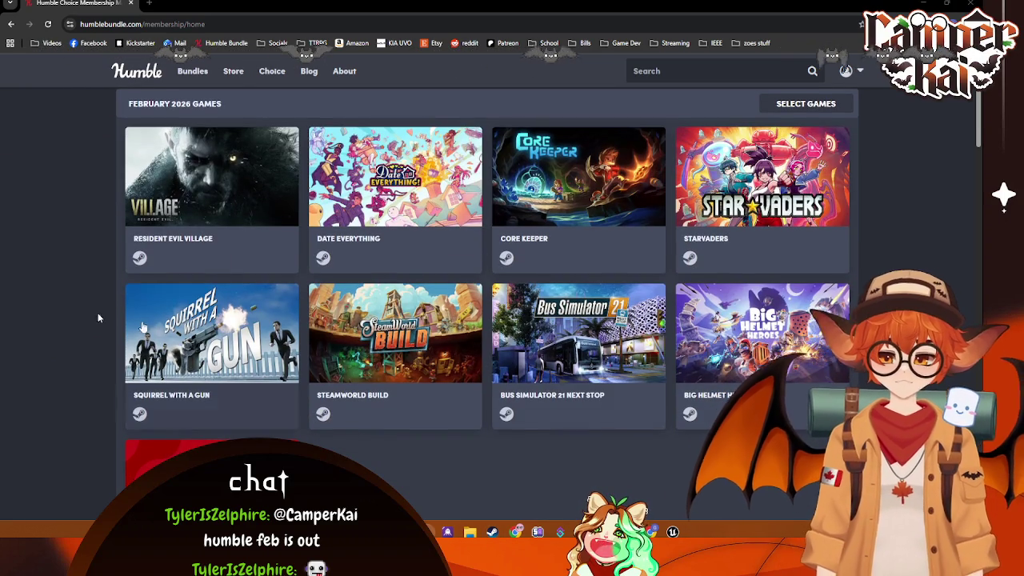
Step: Switch back to the Unreal Engine editor showing the IMC assets
key(alt+Tab)
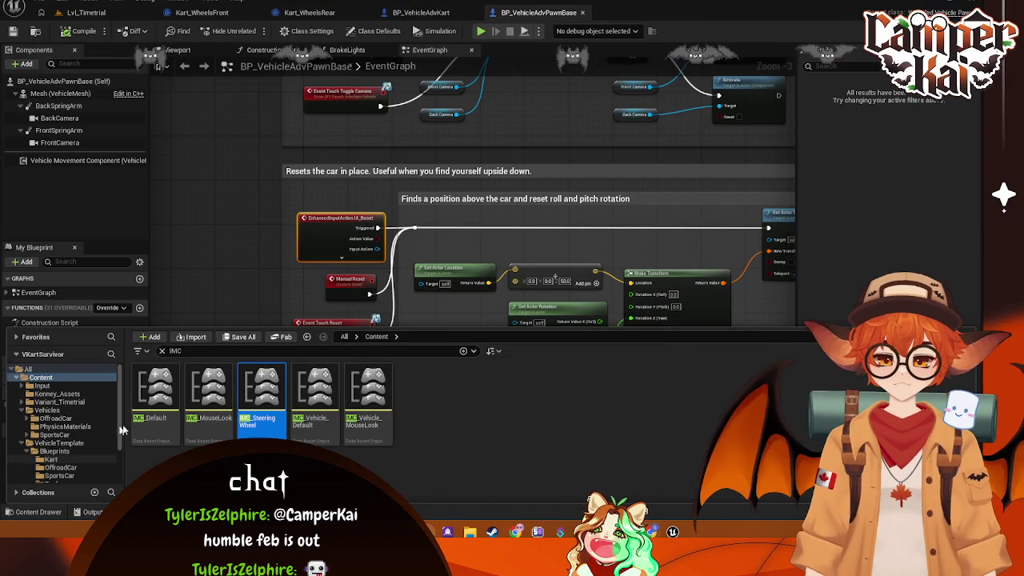
Step: Open IMC_Default to review its key mappings and capture a screenshot of the editor
double_click(169, 421)
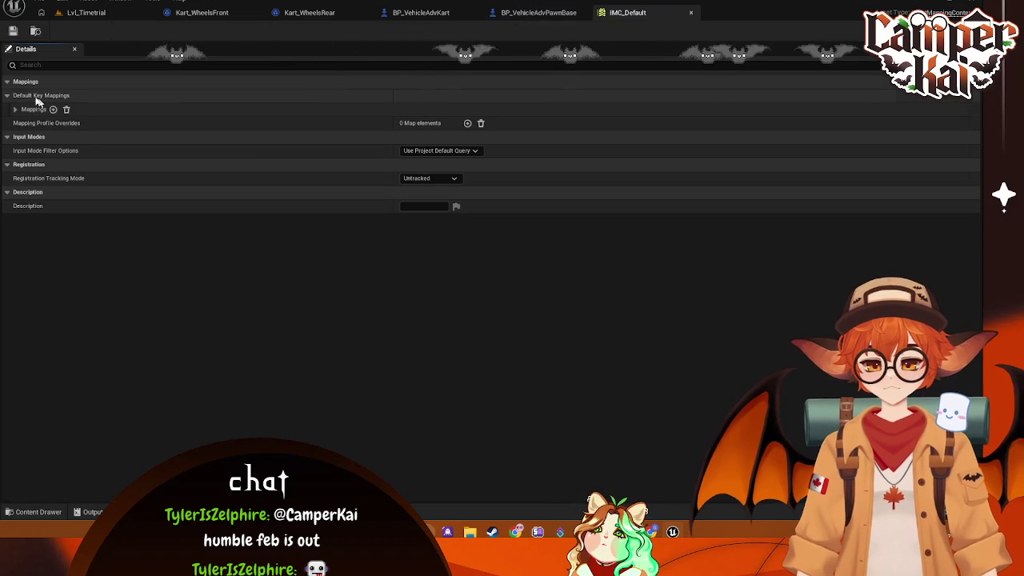
key(Print)
click(312, 283)
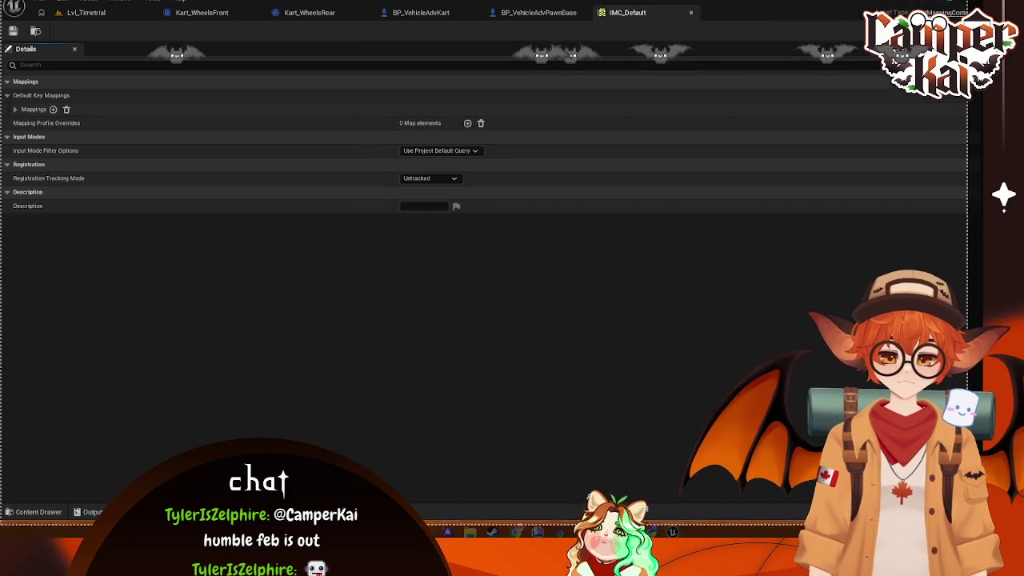
key(ctrl+c)
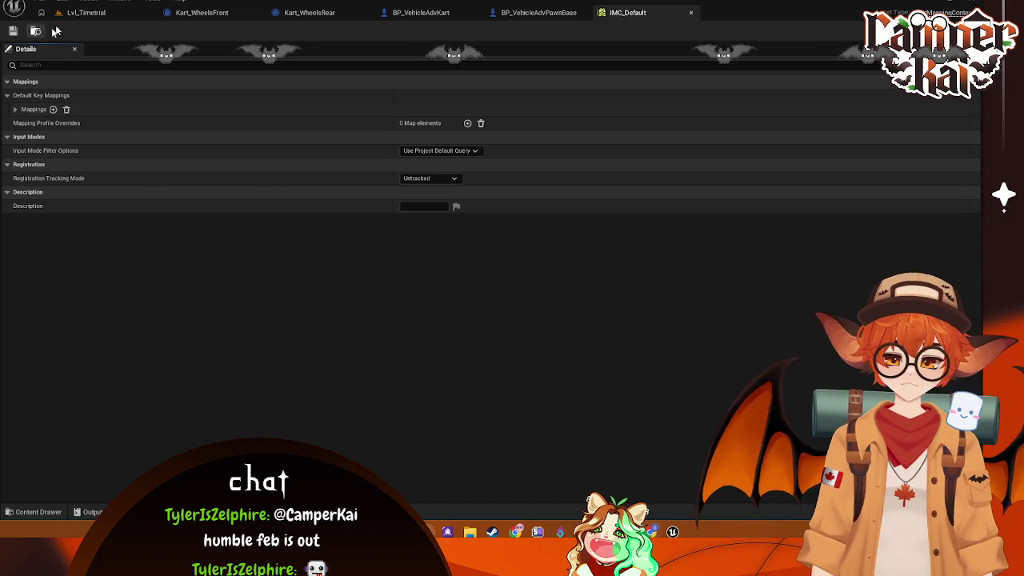
click(83, 13)
Step: Compare the Vehicle Movement Component in BP_VehicleAdvKart and BP_VehicleAdvPawnBase
click(419, 12)
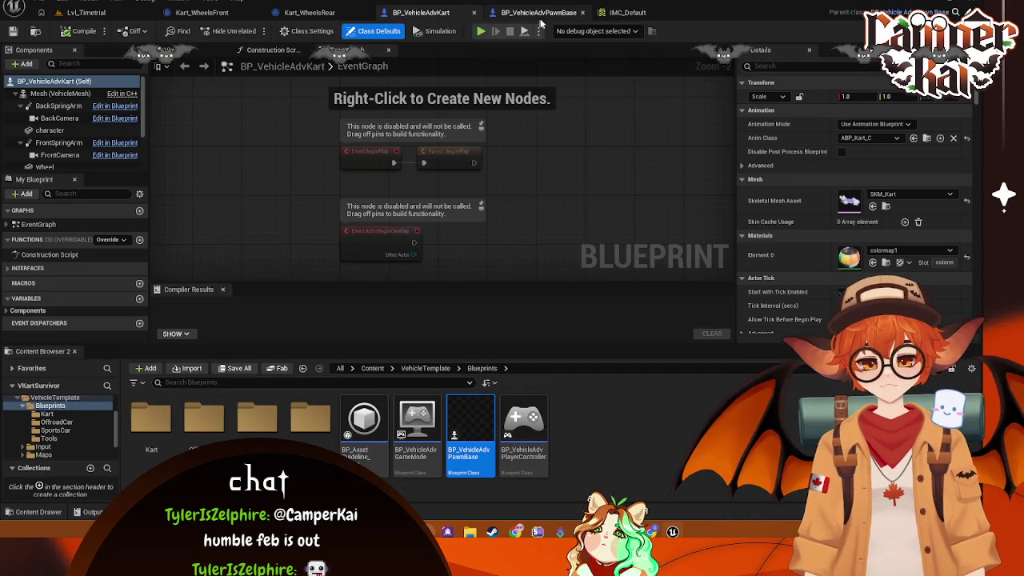
scroll(80, 120, down, 3)
click(95, 162)
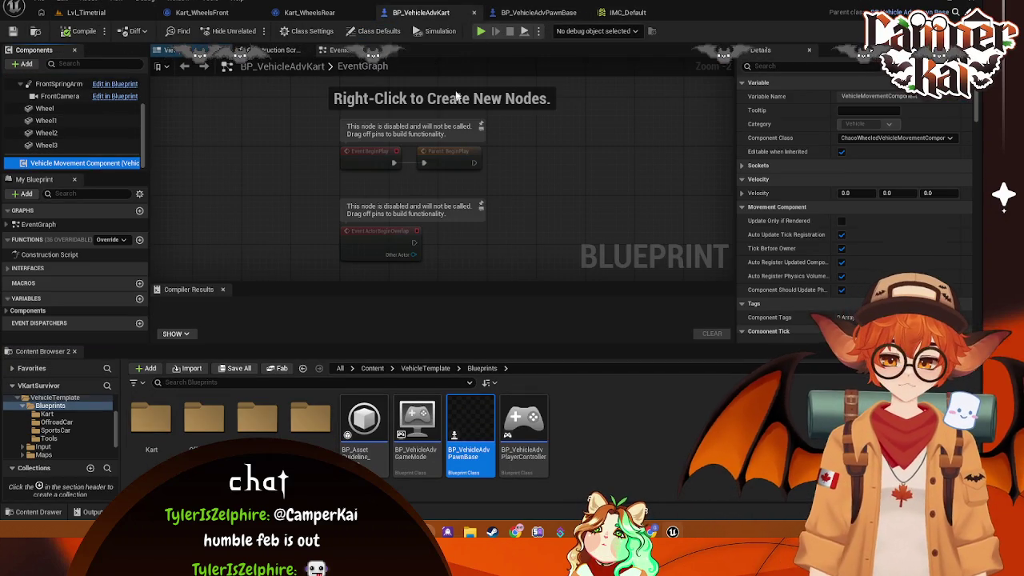
click(534, 12)
click(72, 162)
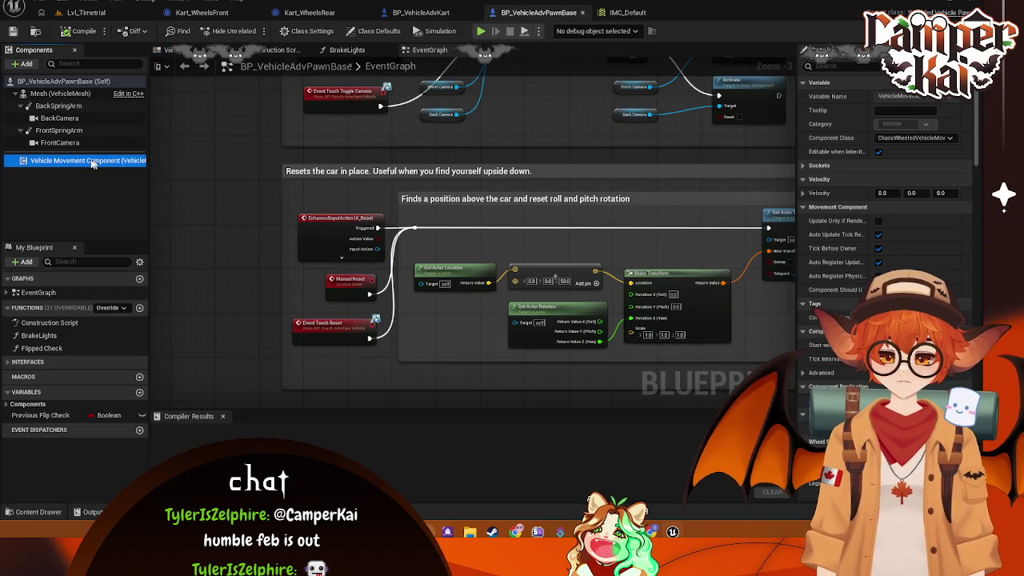
click(420, 12)
click(519, 13)
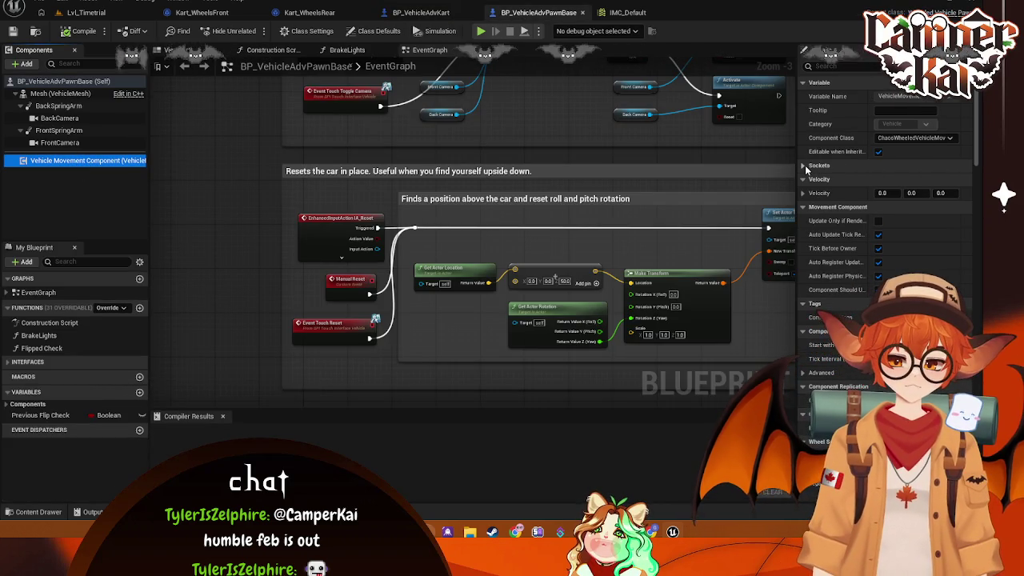
Step: Search the Details panel for button properties, then inspect BackSpringArm's settings
click(827, 68)
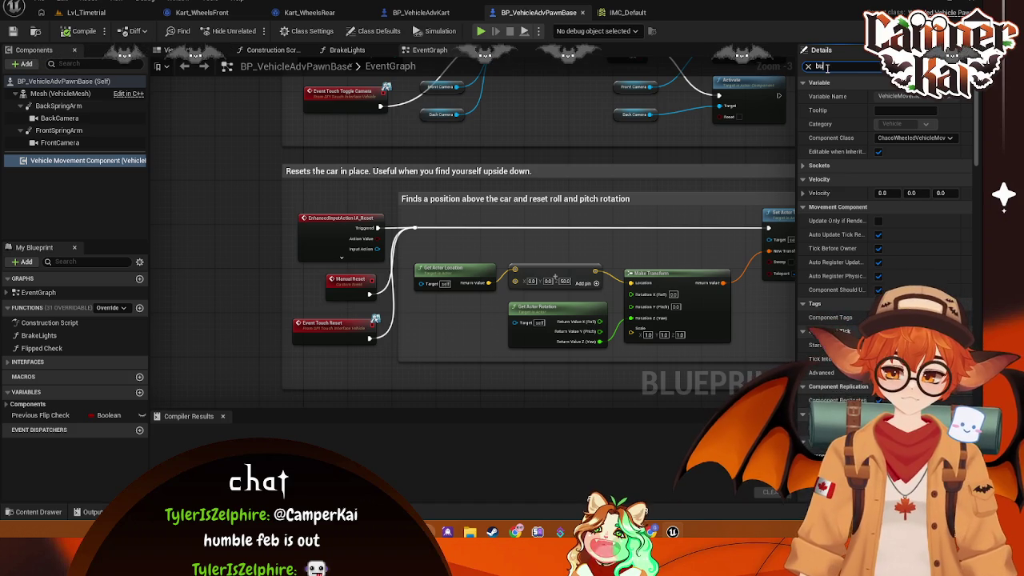
text(tton)
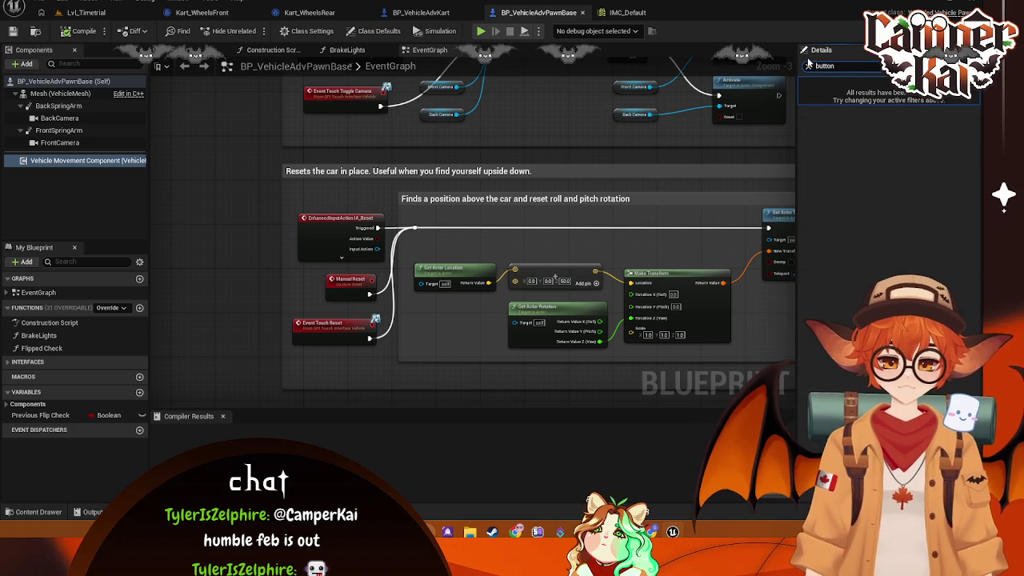
key(Escape)
click(95, 110)
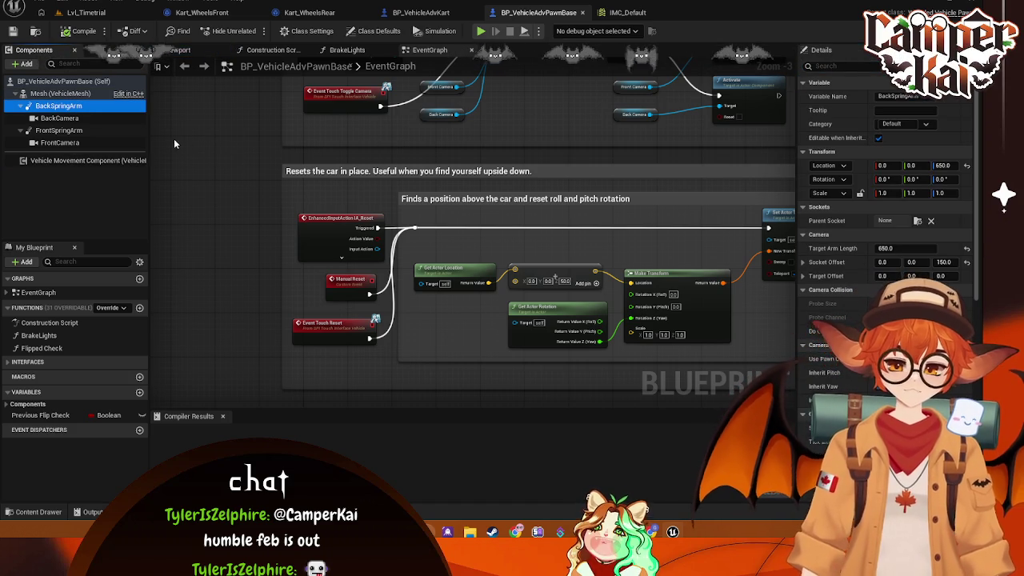
Step: Find all references to the IA_Reset input event
click(335, 238)
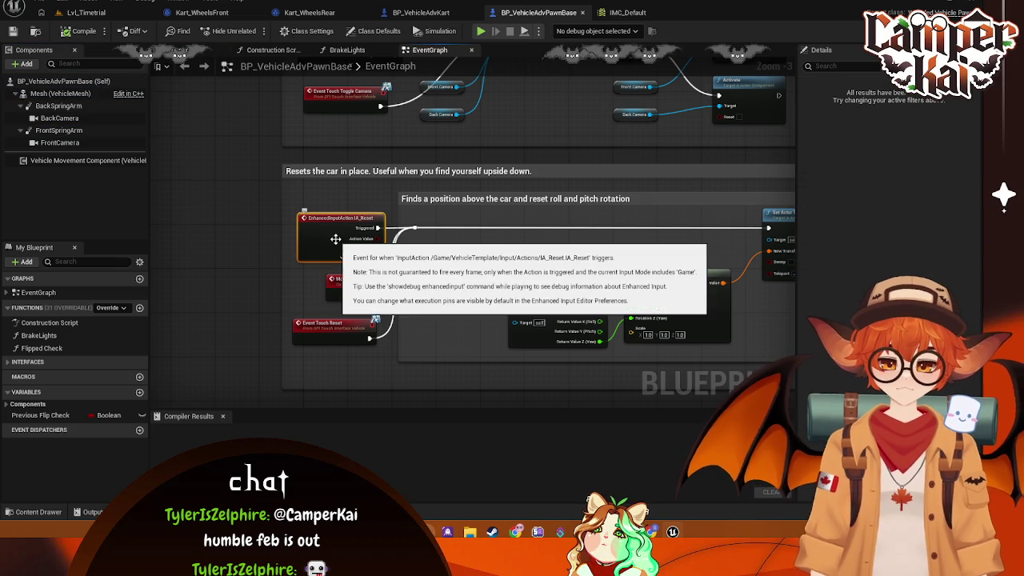
right_click(327, 218)
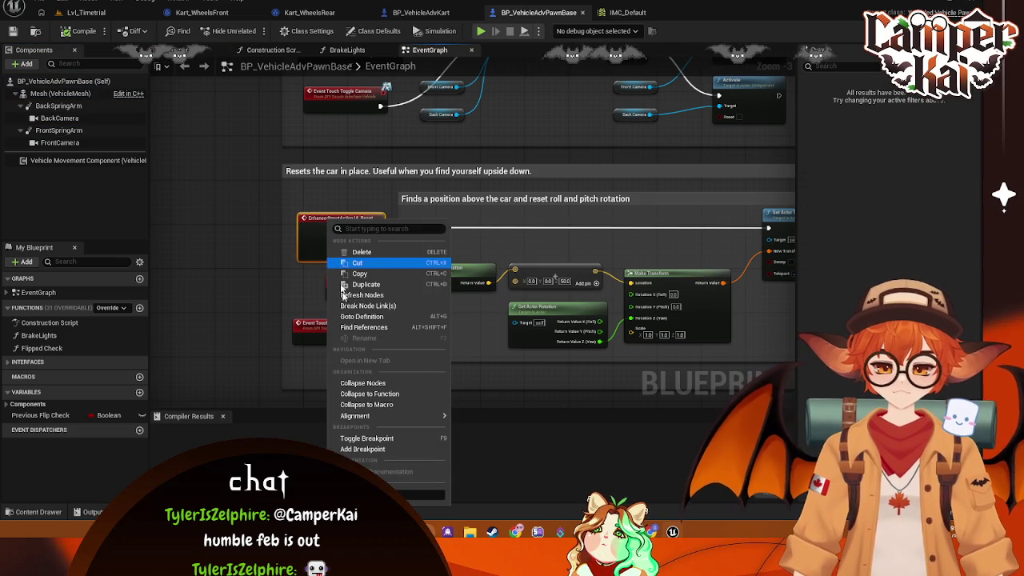
click(376, 328)
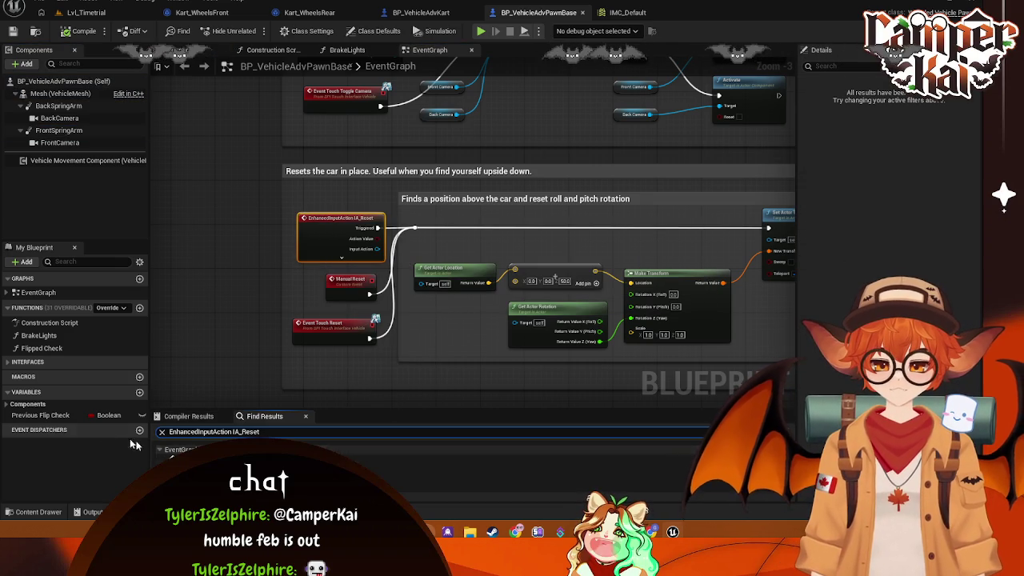
Step: Expand the EventGraph's event list and select the IA_LookAround event
click(24, 293)
click(8, 294)
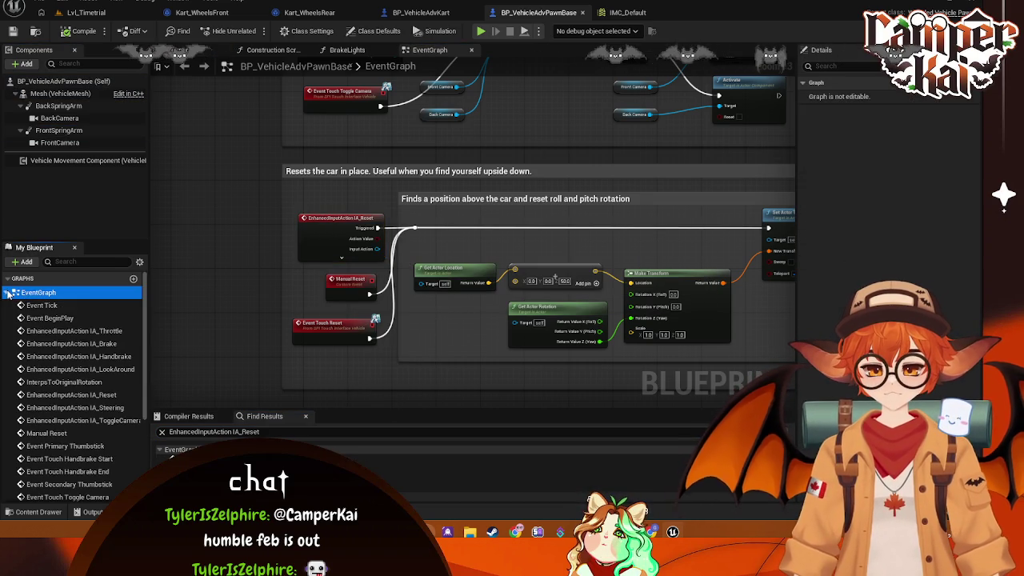
scroll(132, 323, down, 2)
click(100, 320)
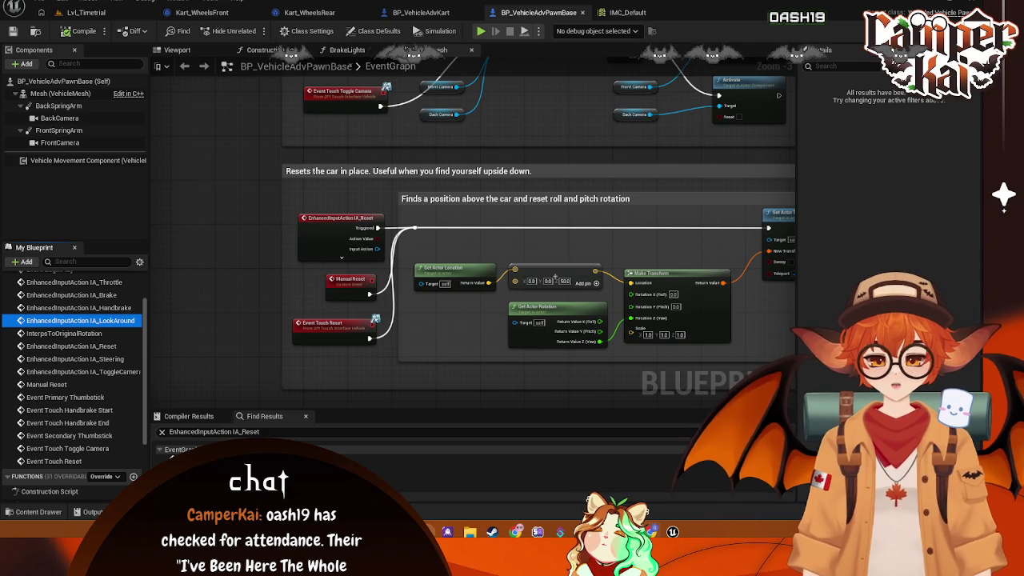
drag(632, 244, 557, 247)
Step: Open the IA_Reset input action asset full screen, then close it
scroll(80, 359, up, 2)
click(264, 220)
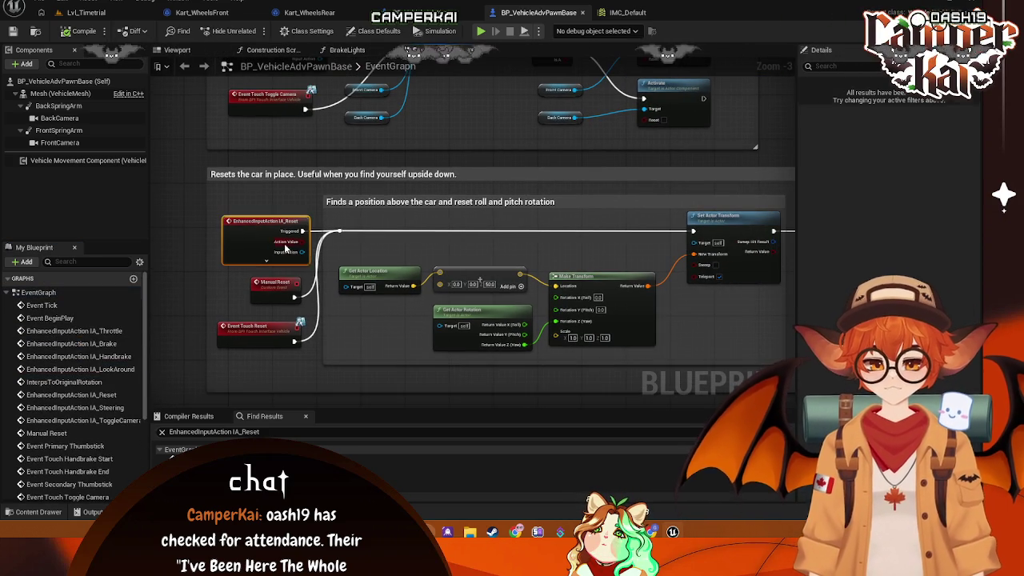
double_click(263, 220)
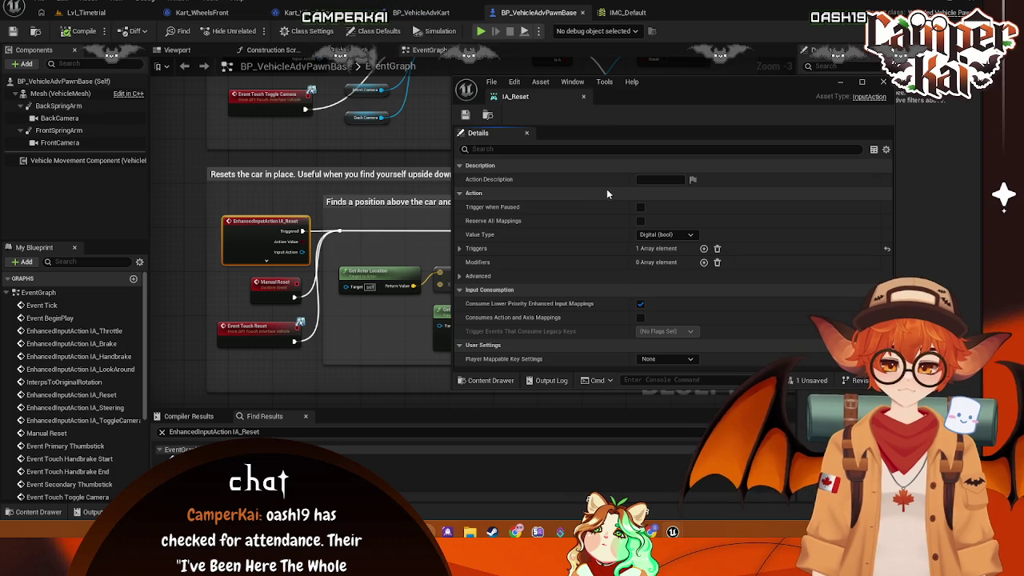
double_click(541, 94)
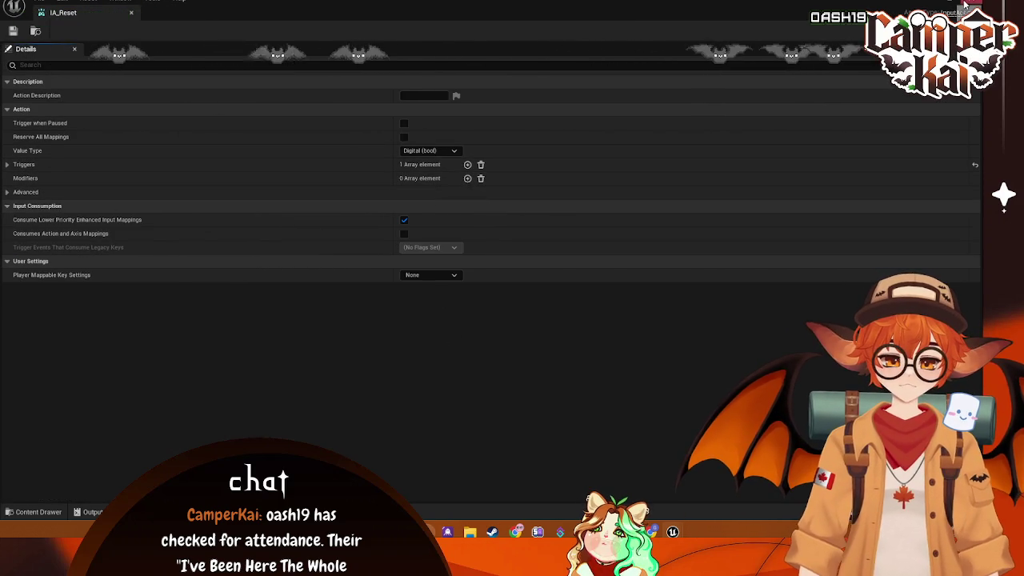
click(962, 6)
Step: Open the IA_LookAround input action and check its Advanced settings
scroll(308, 165, up, 5)
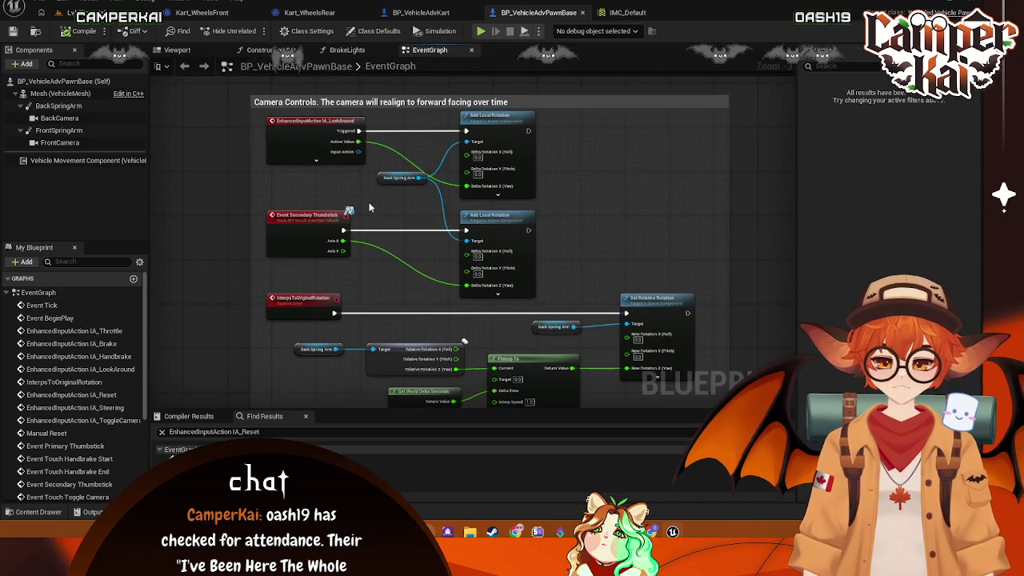
scroll(370, 206, up, 3)
click(351, 208)
double_click(351, 209)
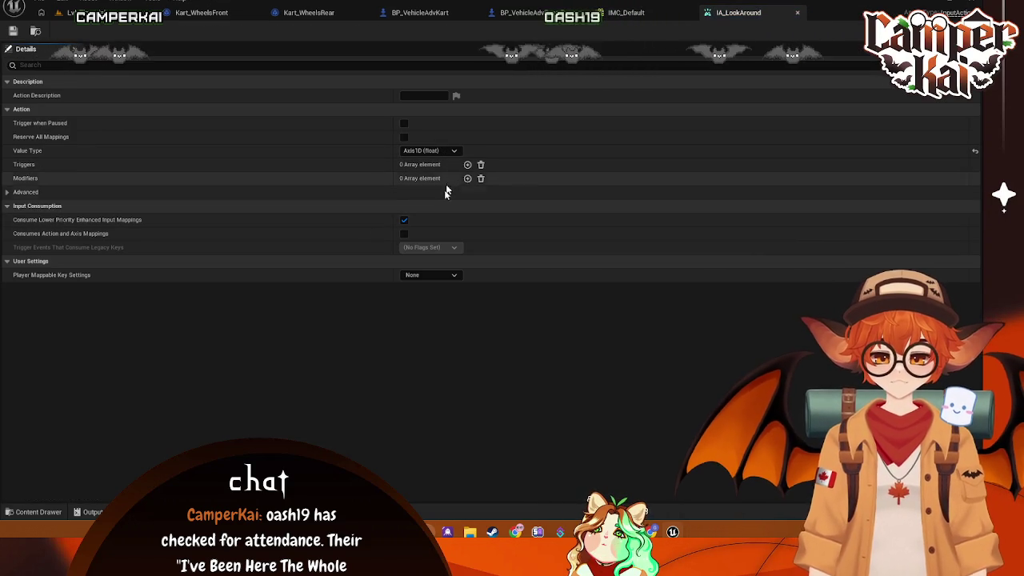
click(11, 193)
click(10, 193)
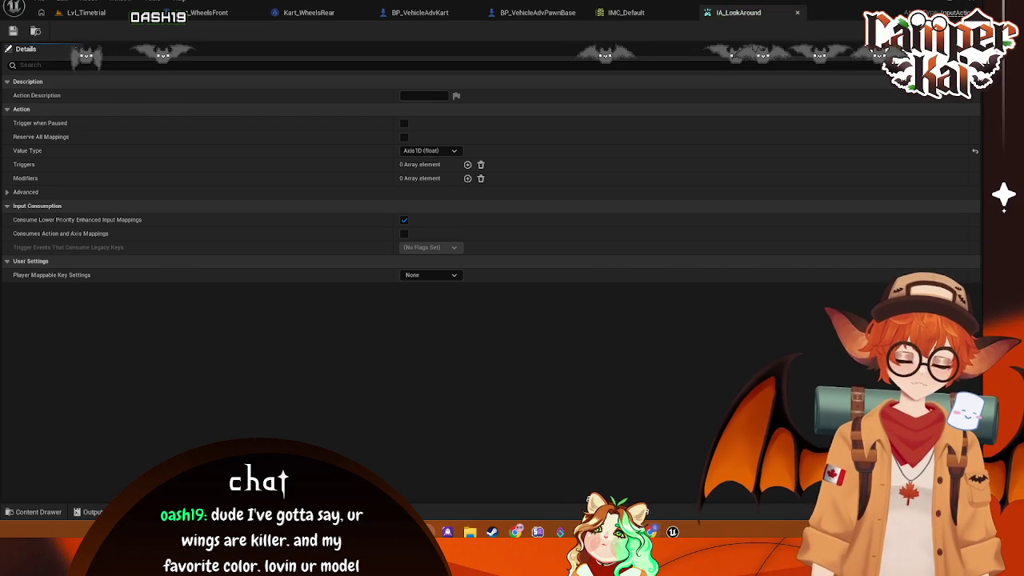
click(39, 511)
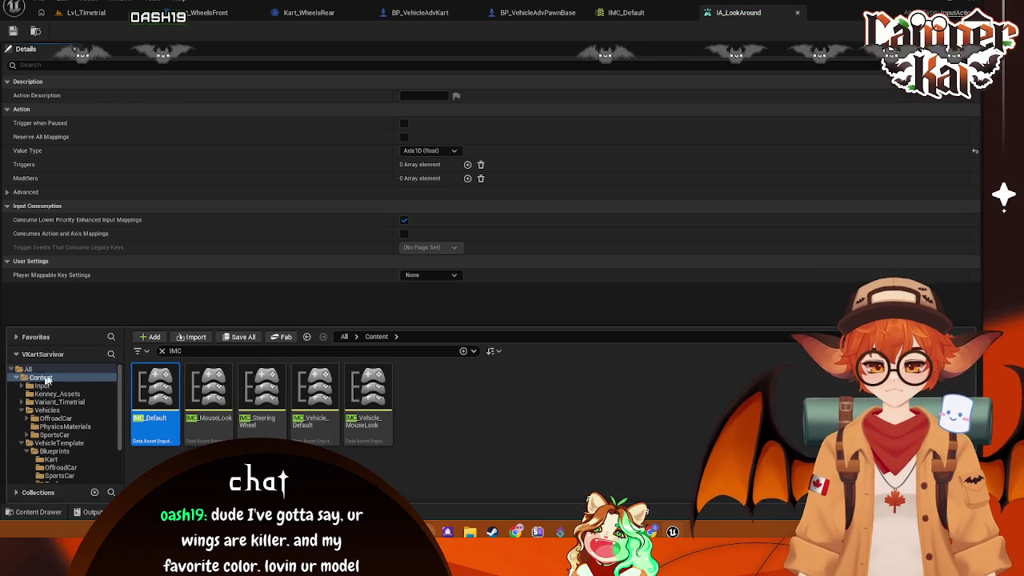
Step: Open the VehicleTemplate > Blueprints folder in the Content Drawer and close the IA_LookAround asset
scroll(70, 438, down, 2)
click(63, 402)
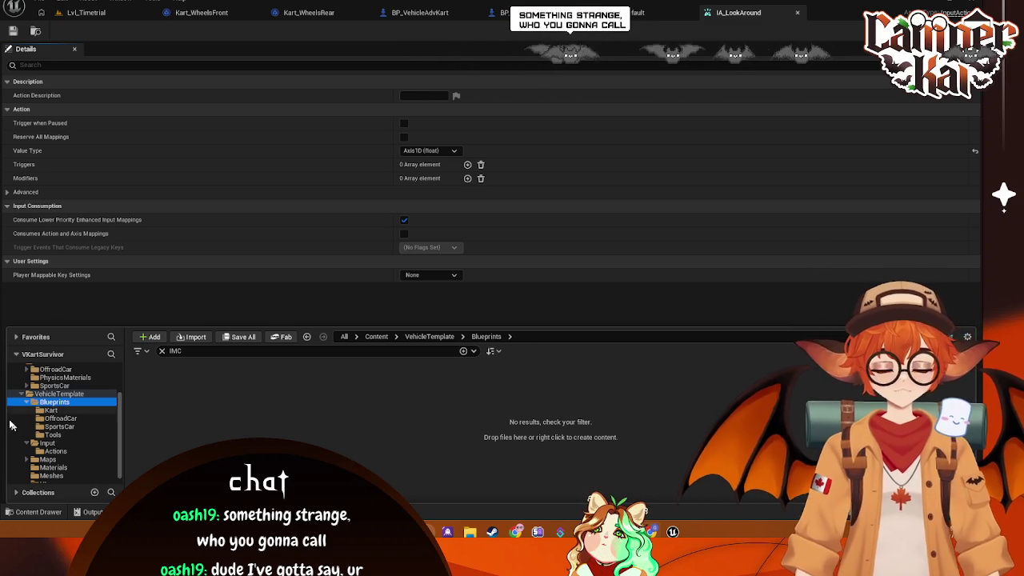
click(796, 13)
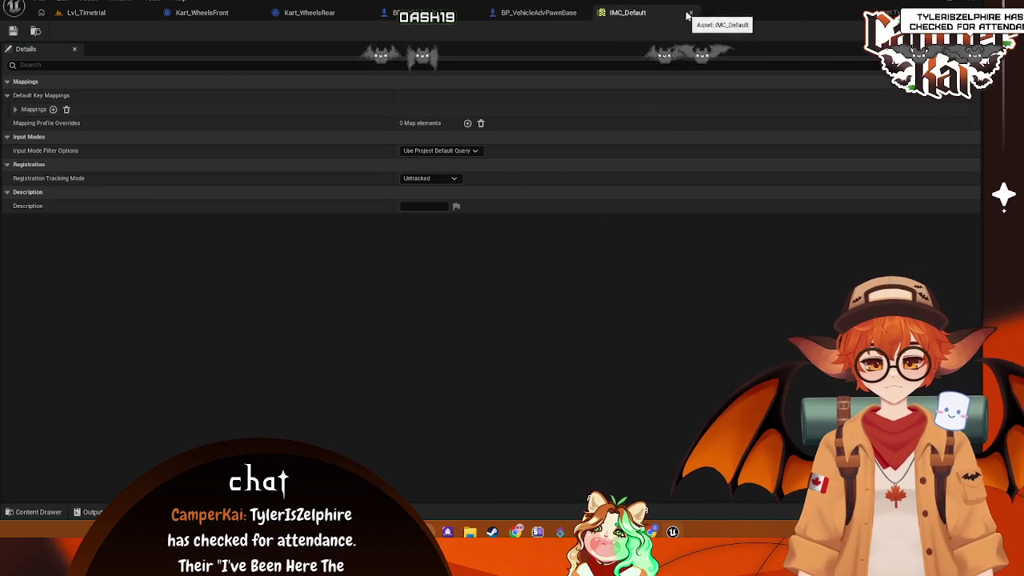
Step: Close IMC_Default and zoom around the BP_VehicleAdvPawnBase EventGraph
click(690, 13)
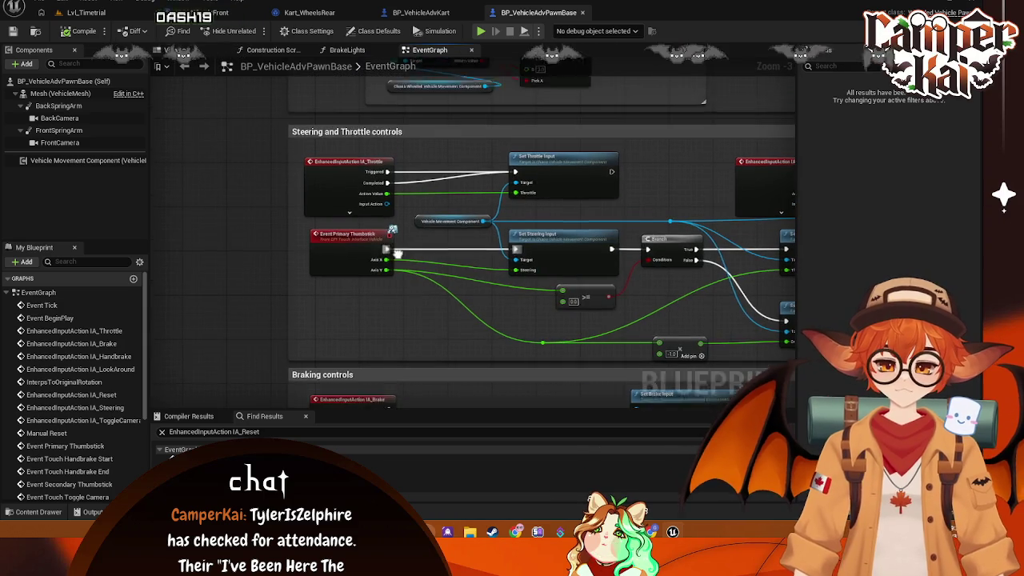
scroll(76, 358, down, 3)
scroll(76, 358, up, 3)
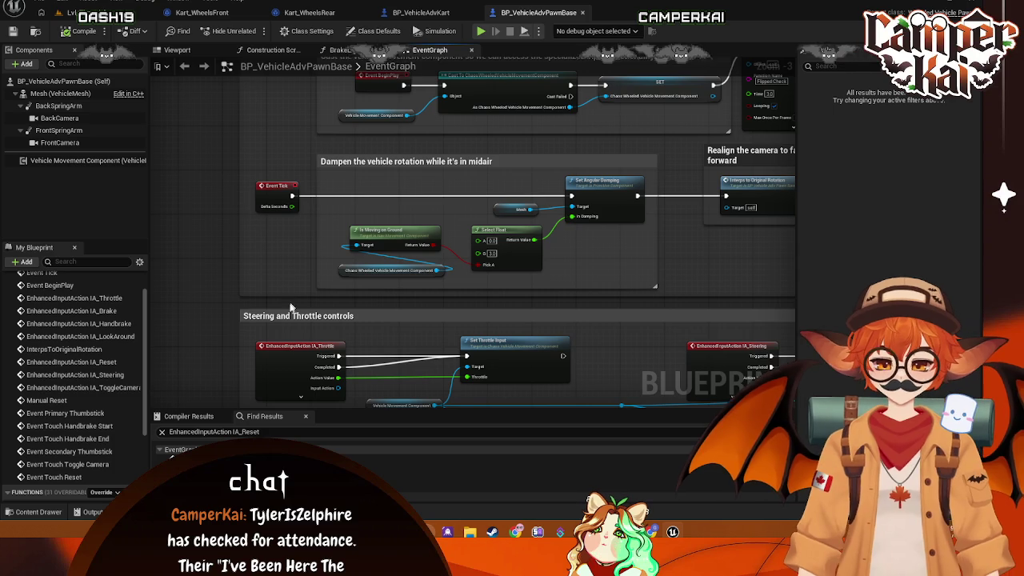
scroll(268, 279, up, 2)
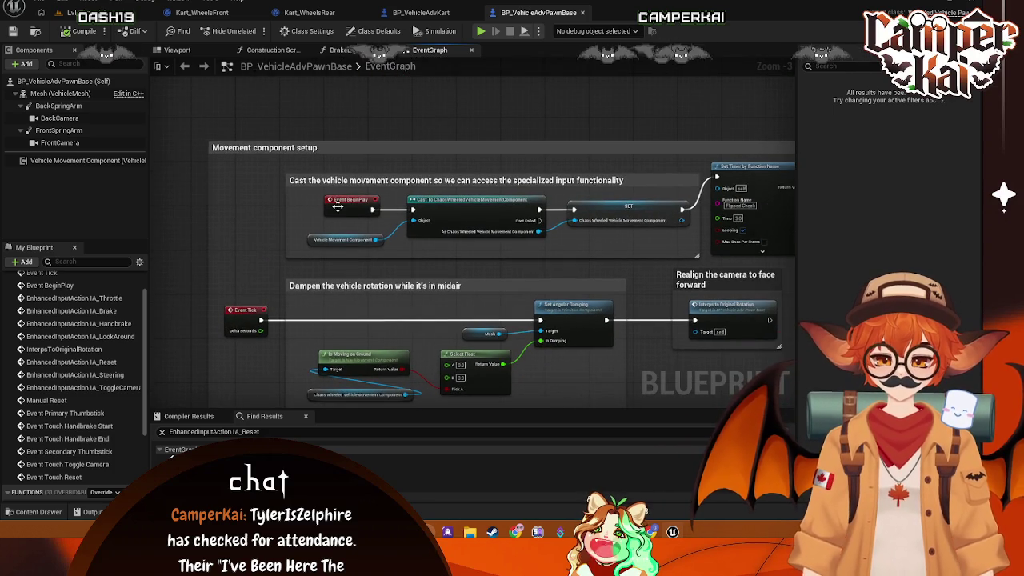
scroll(288, 138, down, 2)
Step: Pan through the movement setup, dampen rotation and steering/throttle sections, then return to Lvl_Timetrial
mouse_move(287, 138)
mouse_down()
mouse_move(364, 336)
mouse_move(339, 216)
mouse_up()
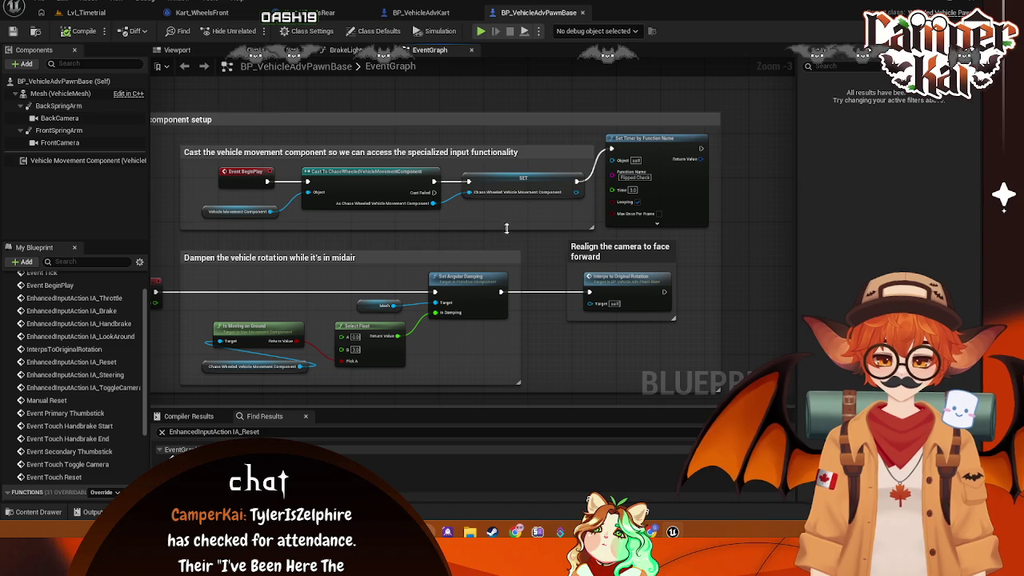
drag(720, 237, 734, 212)
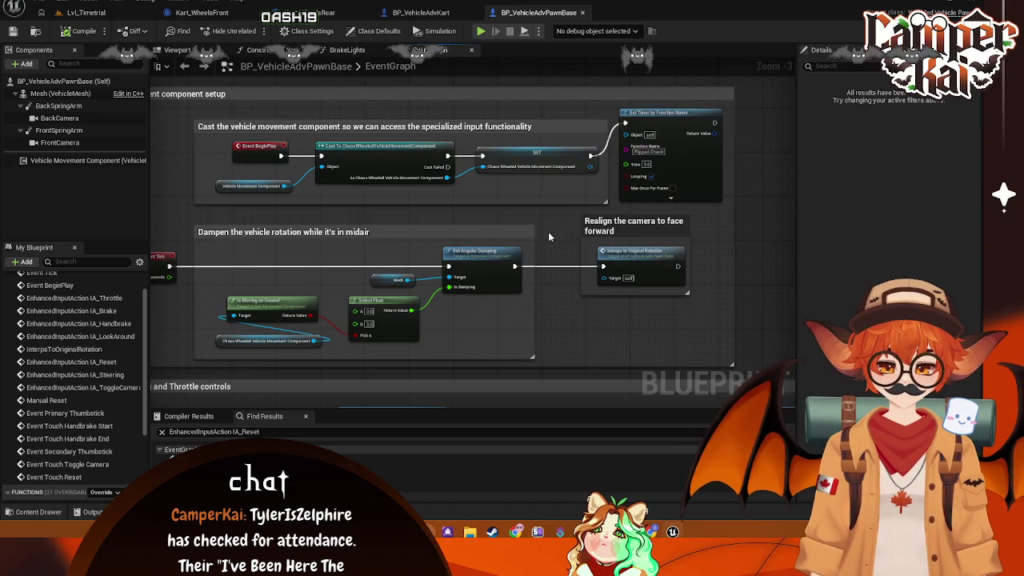
drag(548, 231, 595, 204)
drag(578, 293, 632, 251)
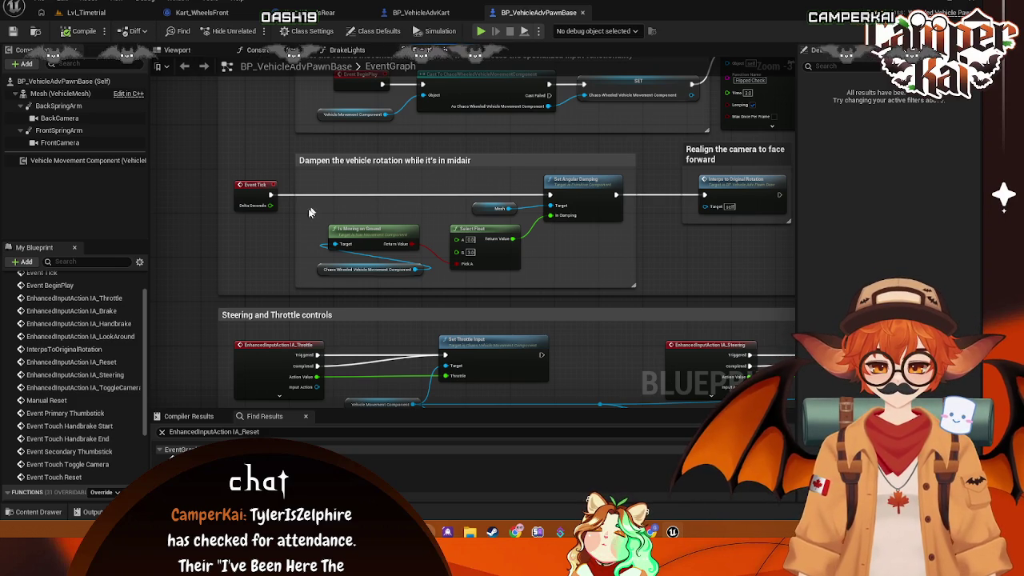
drag(591, 315, 464, 277)
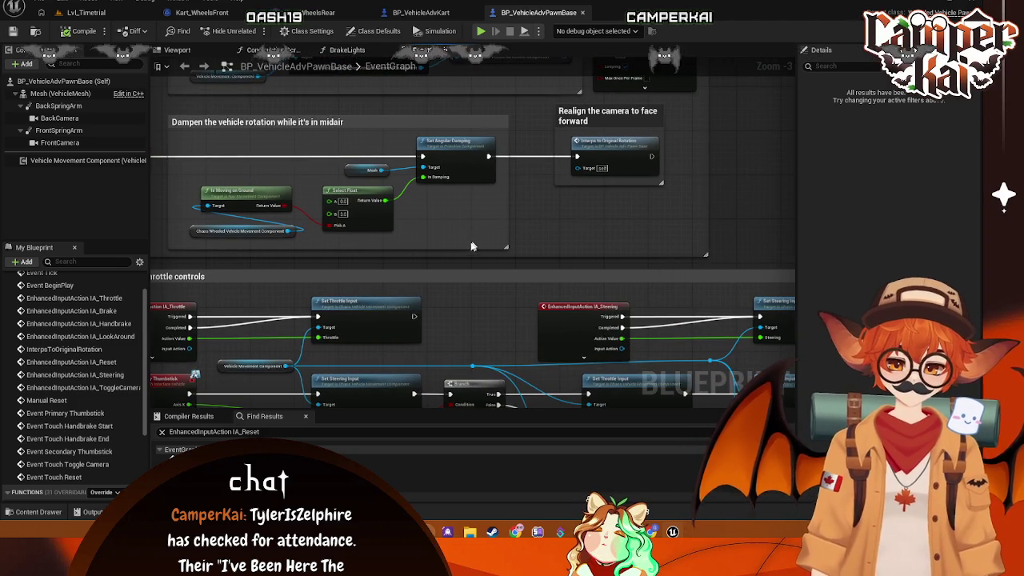
click(84, 12)
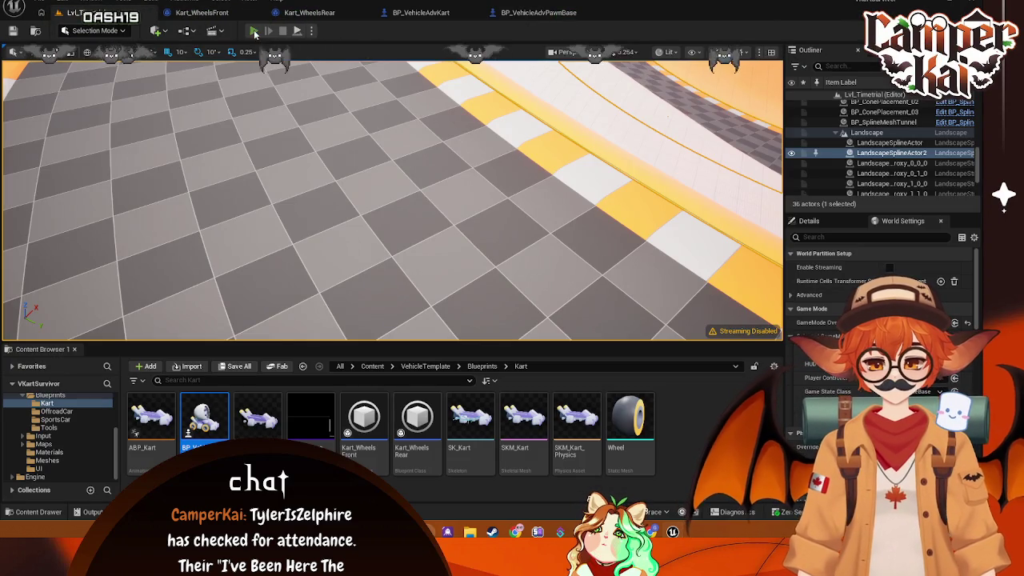
Step: Start a play-test and drive the kart off the slope edge onto the straight
key(alt+p)
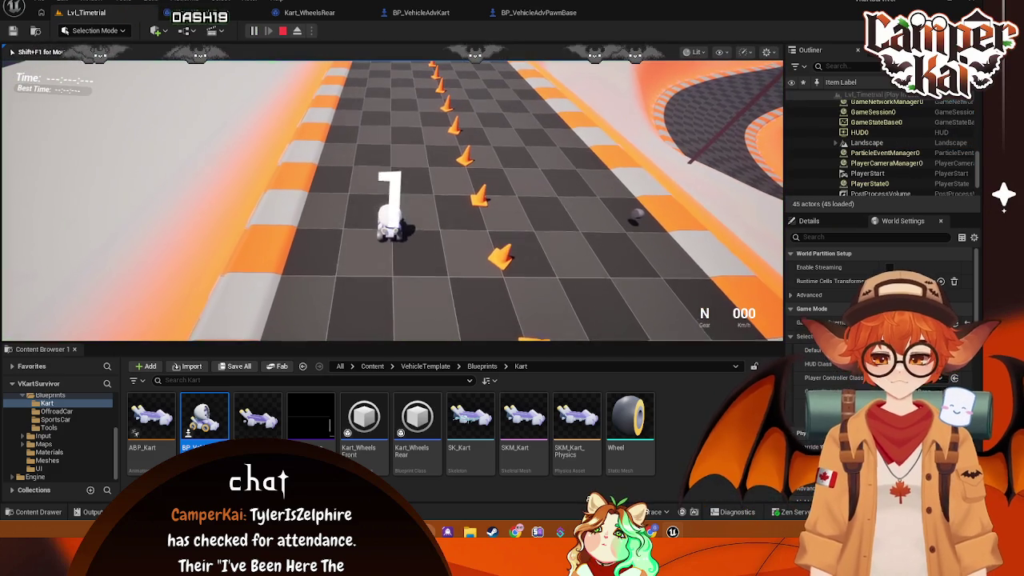
key(w)
key(a)
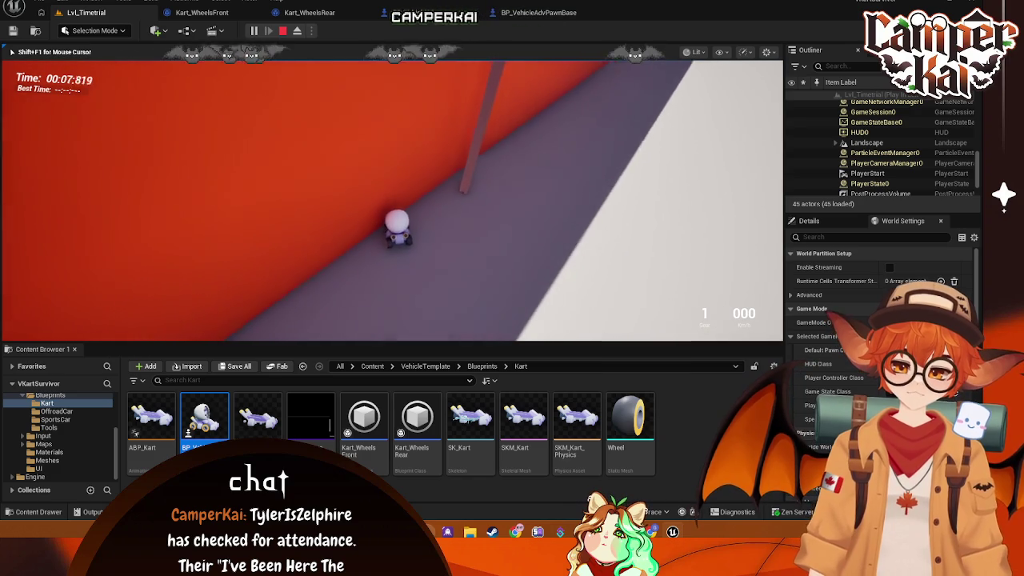
key(w)
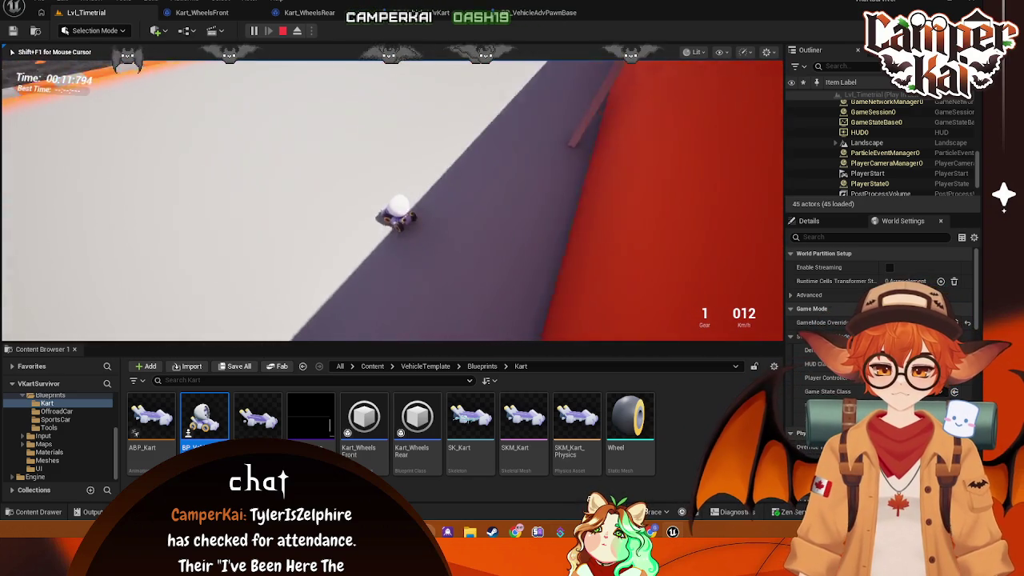
key(w)
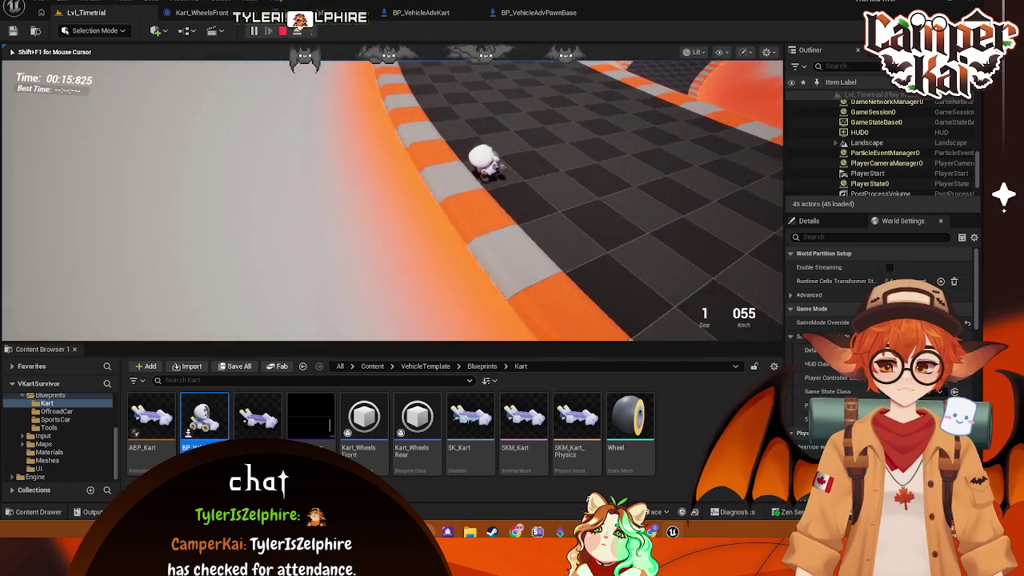
key(d)
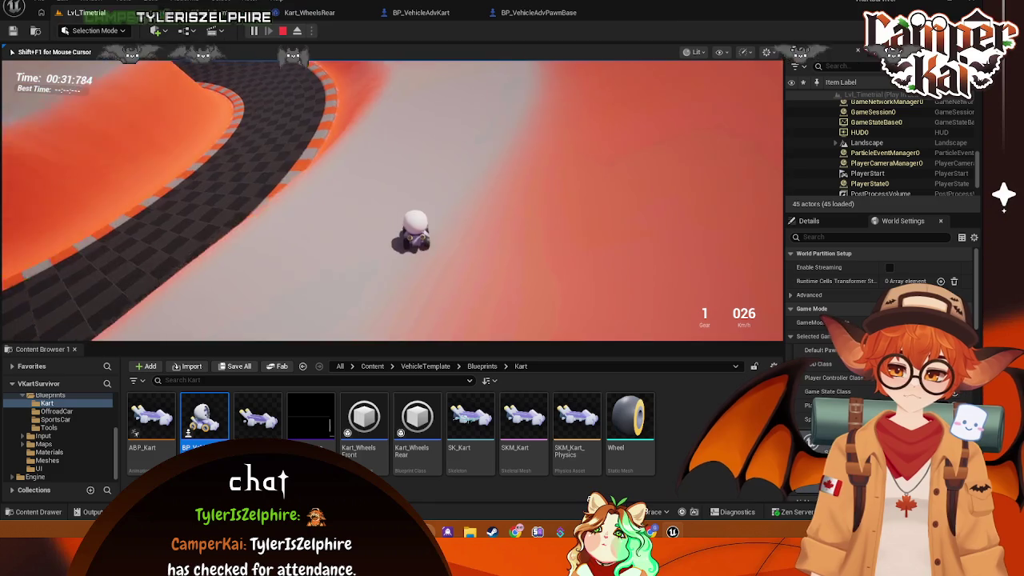
Step: Drive the kart through the curve near the cones, then brake and reverse while turning
key(w)
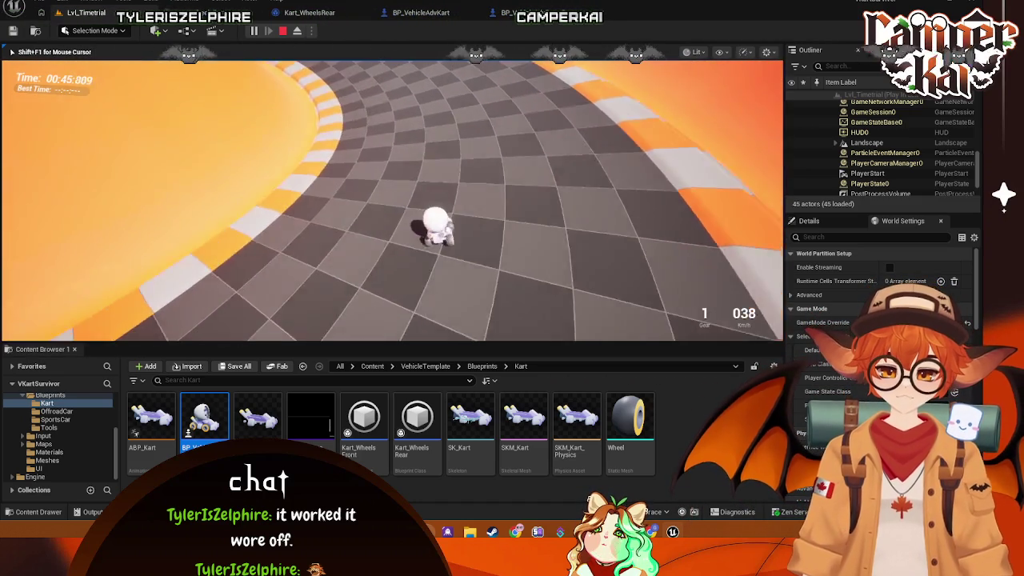
key(w)
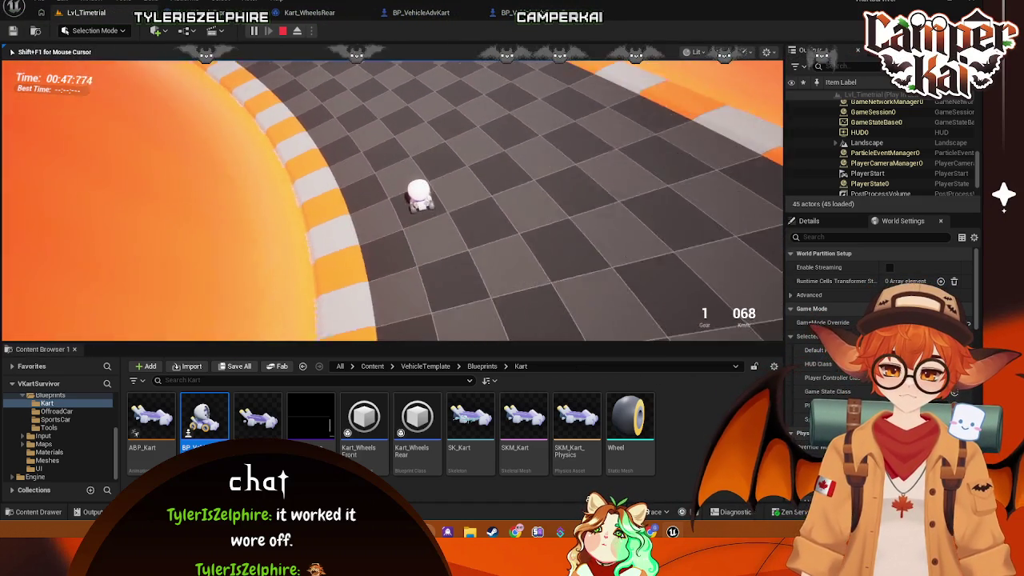
key(w)
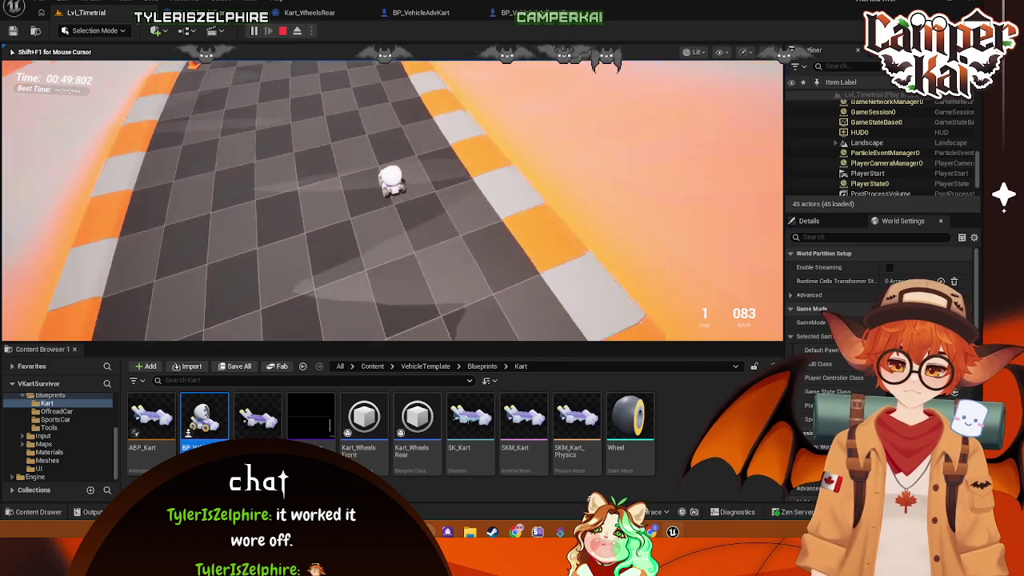
key(w)
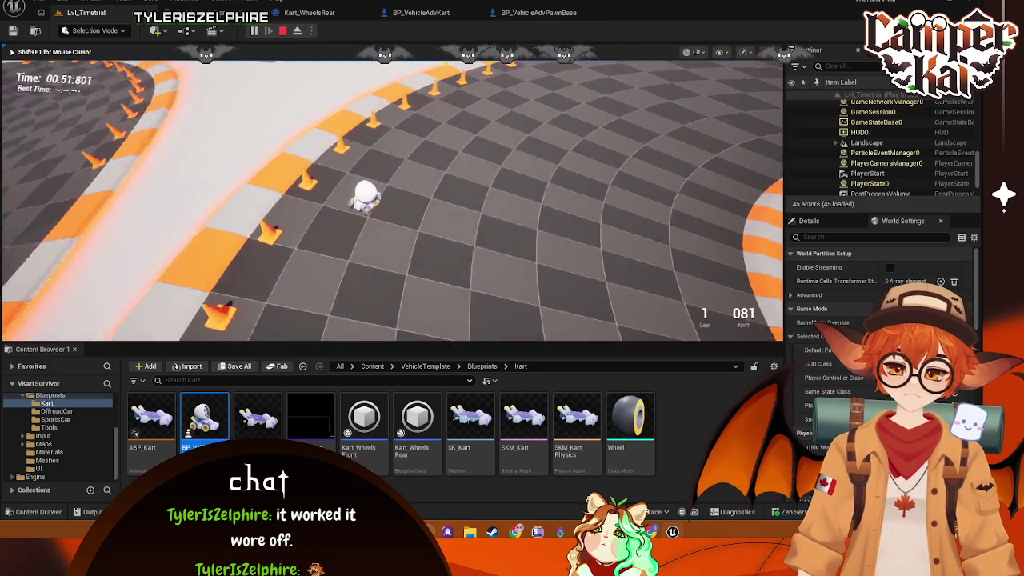
key(w)
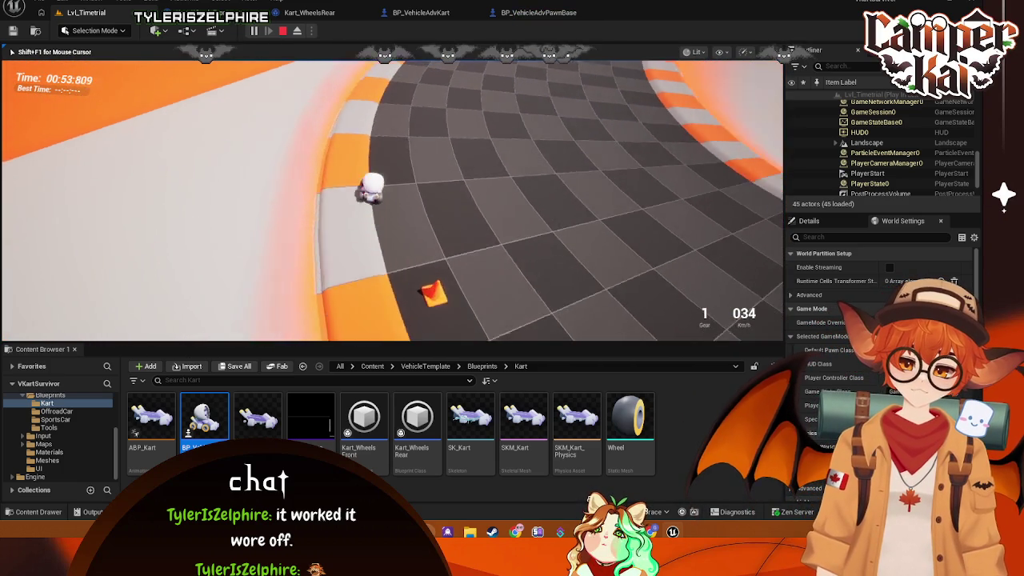
key(s)
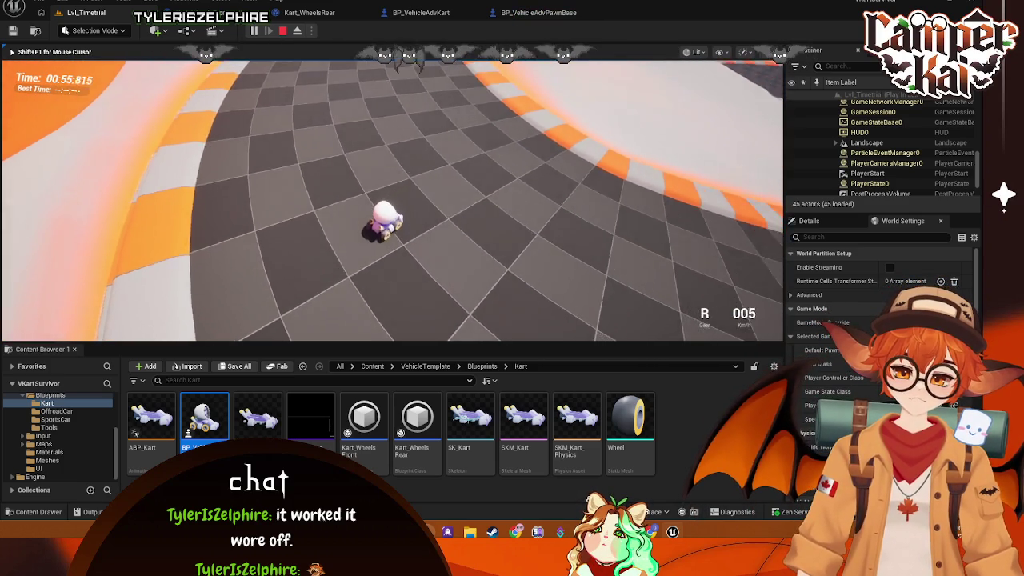
key(a)
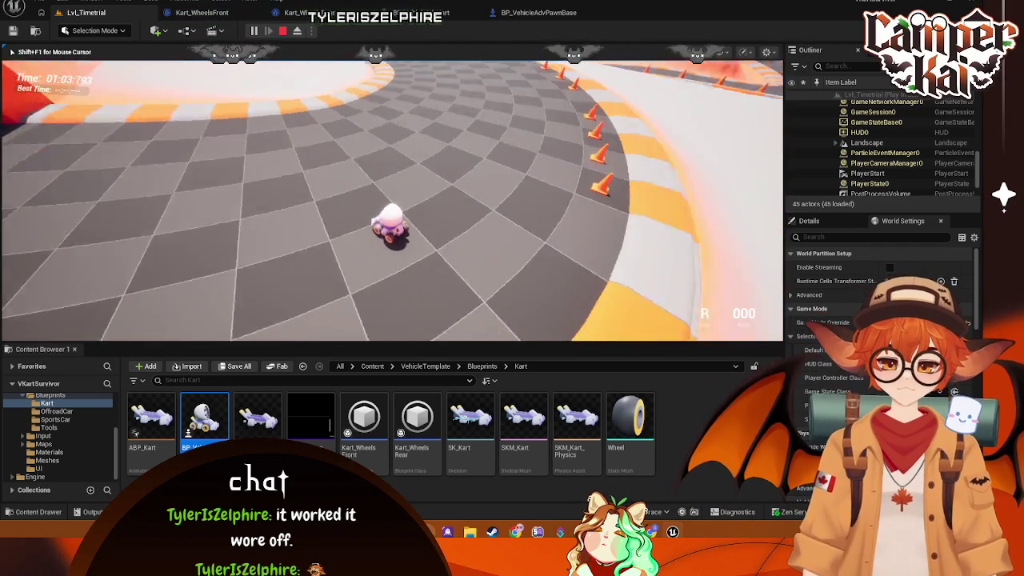
Step: Drive forward, reverse and go forward again, then stop the play session with Esc
key(w)
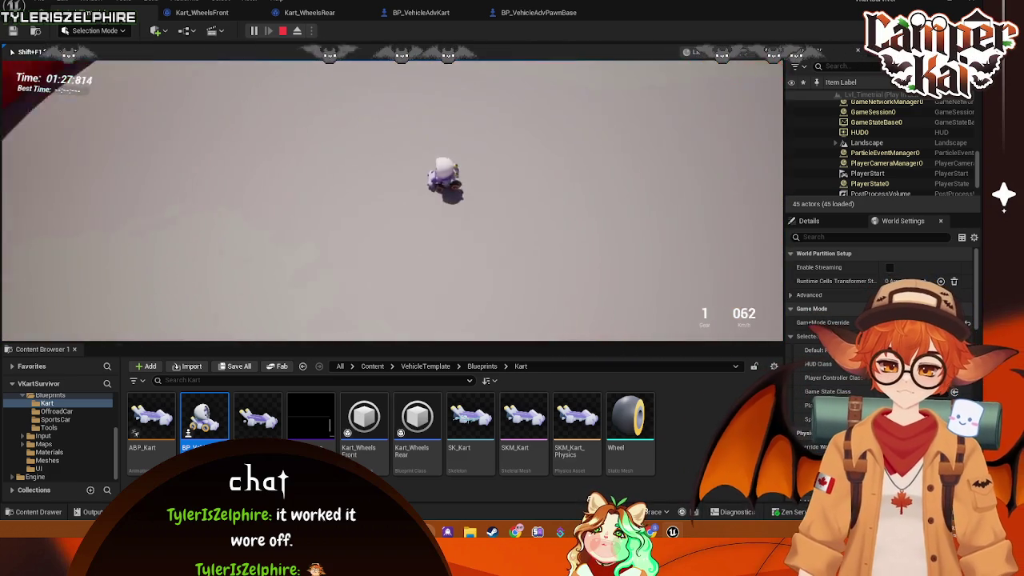
key(s)
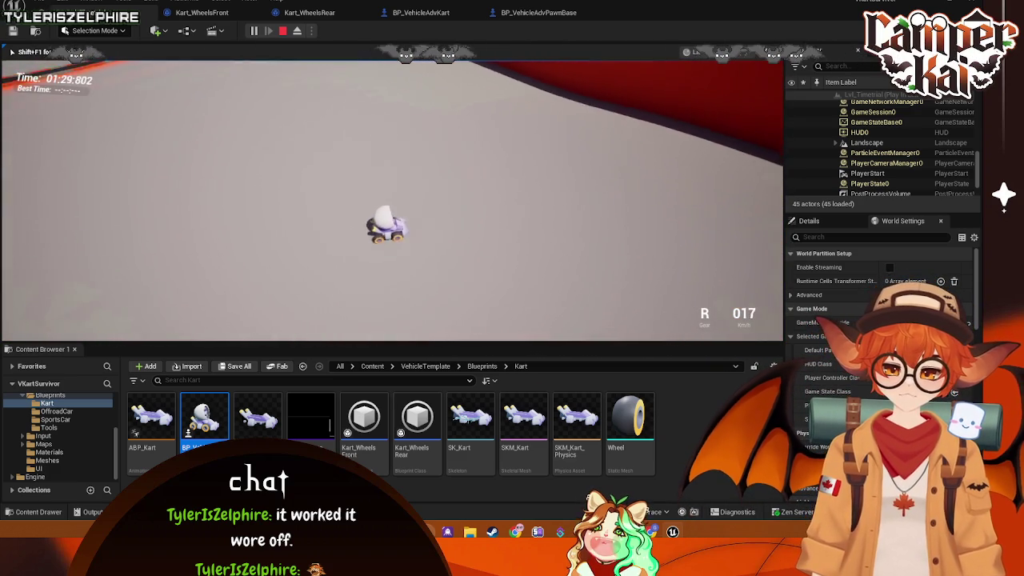
key(w)
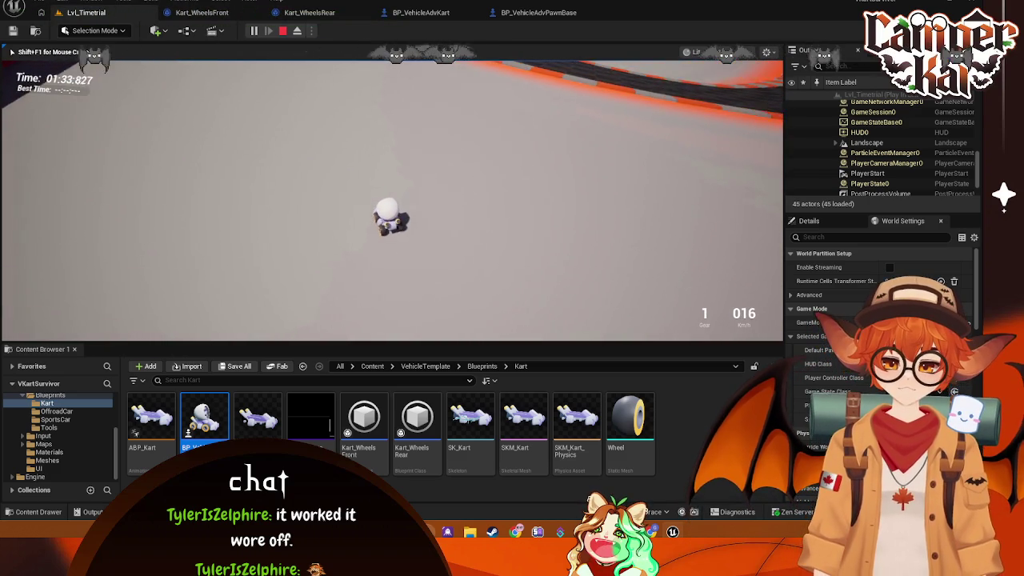
key(Escape)
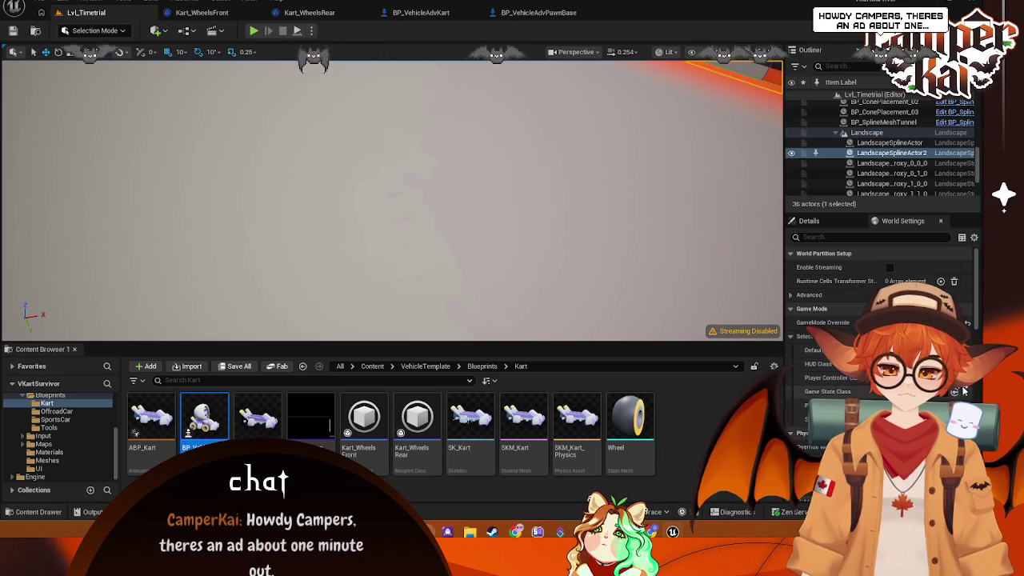
Step: Browse the Meshes, UI, Input and vehicle template Blueprints folders
click(47, 461)
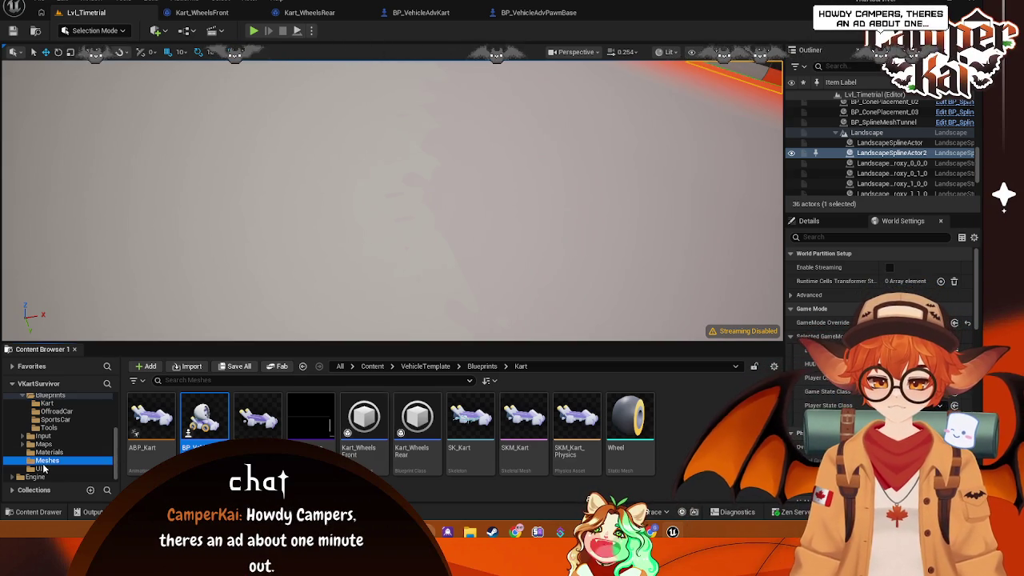
click(40, 469)
click(42, 436)
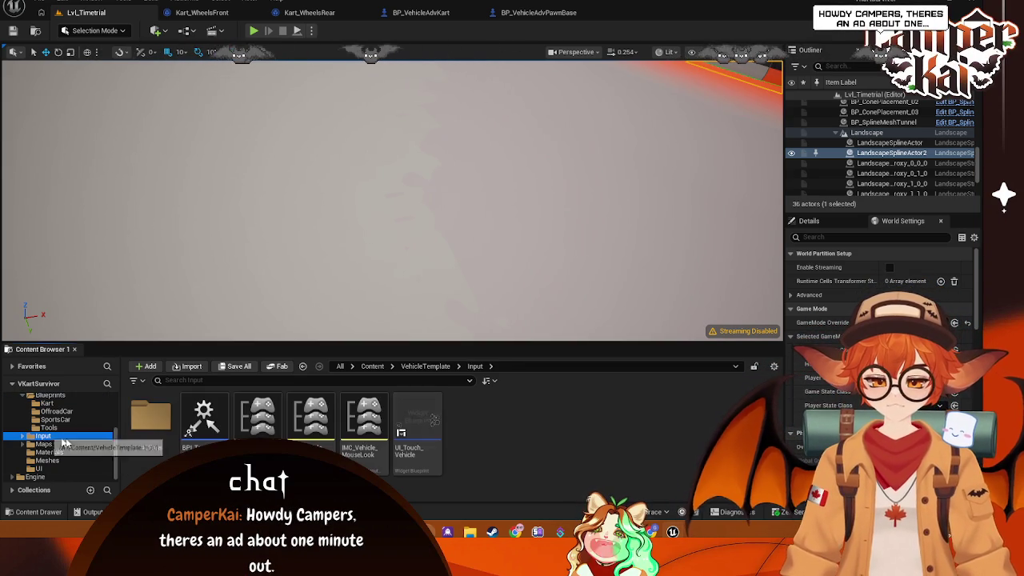
scroll(48, 432, up, 1)
click(50, 410)
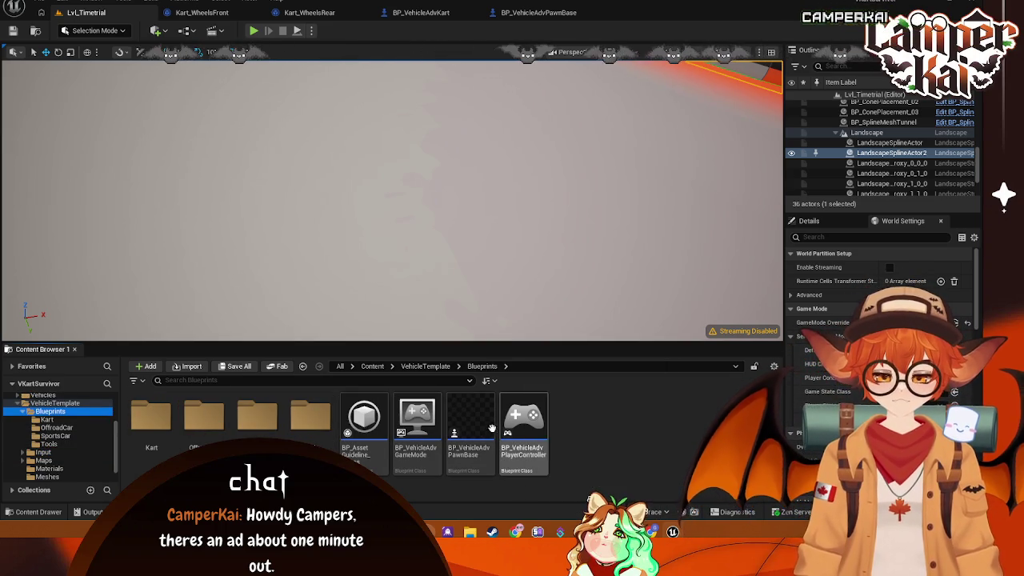
Step: Open BP_TimeTrialPlayerController from the Variant_Timetrial Blueprints folder
scroll(48, 429, up, 2)
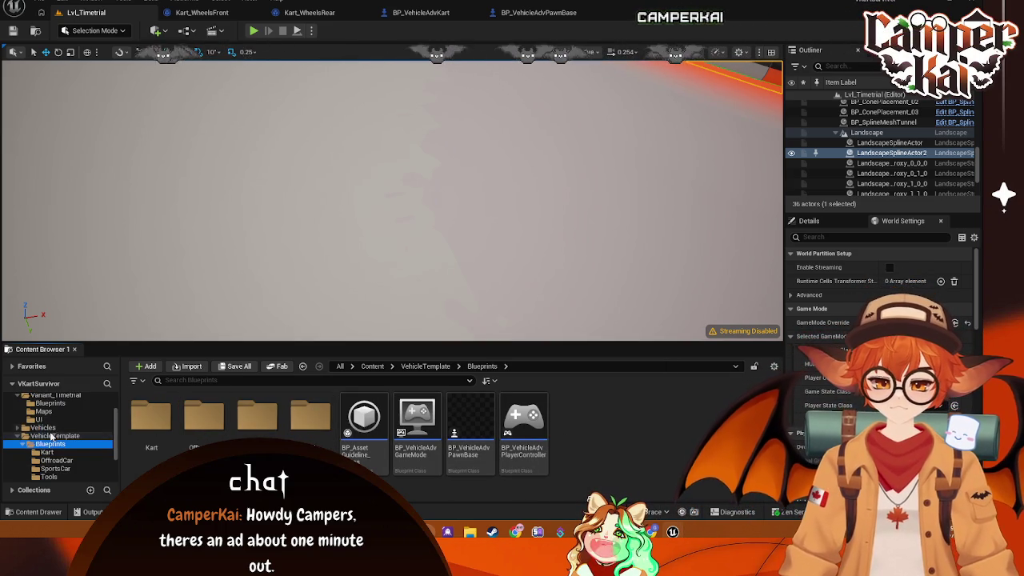
click(42, 427)
click(50, 403)
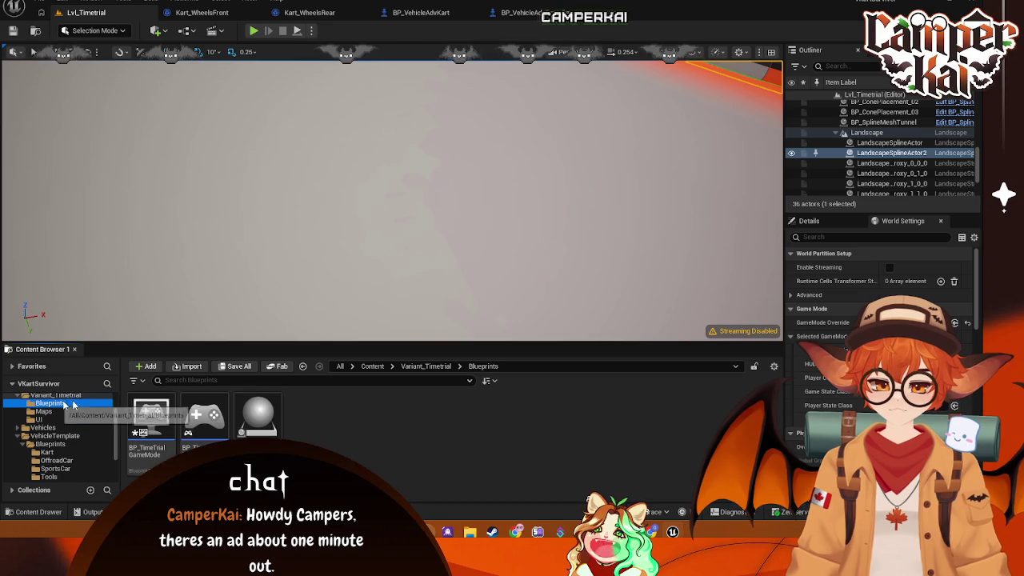
click(200, 429)
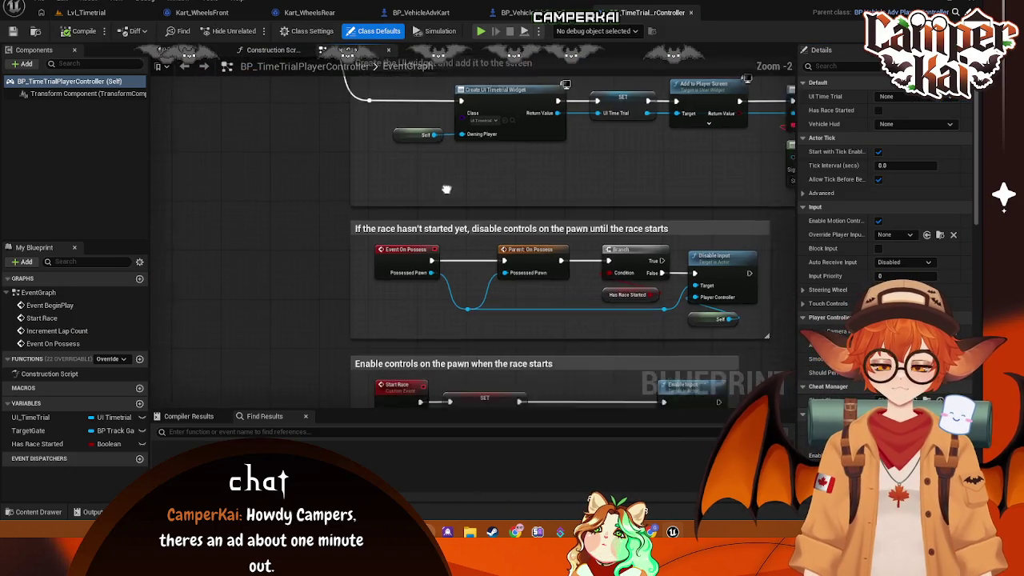
Step: Pan the player controller graph to its starting marker and UI widget sections, then open BP_TimeTrialGameMode
scroll(512, 167, up, 1)
mouse_move(575, 194)
mouse_down()
mouse_move(546, 251)
mouse_move(572, 315)
mouse_move(818, 345)
mouse_move(577, 294)
mouse_move(579, 283)
mouse_up()
drag(470, 297, 356, 312)
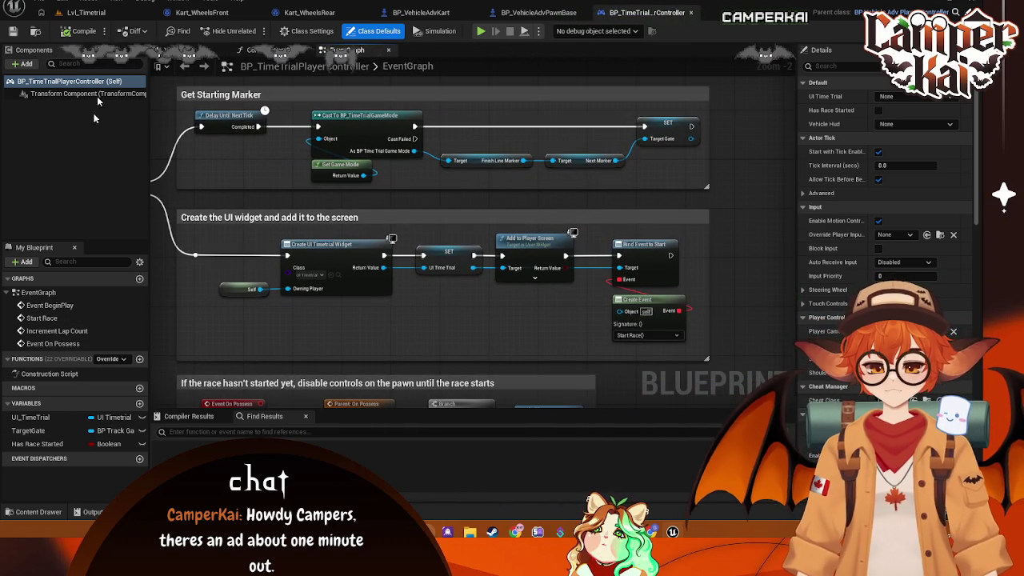
click(88, 13)
click(158, 425)
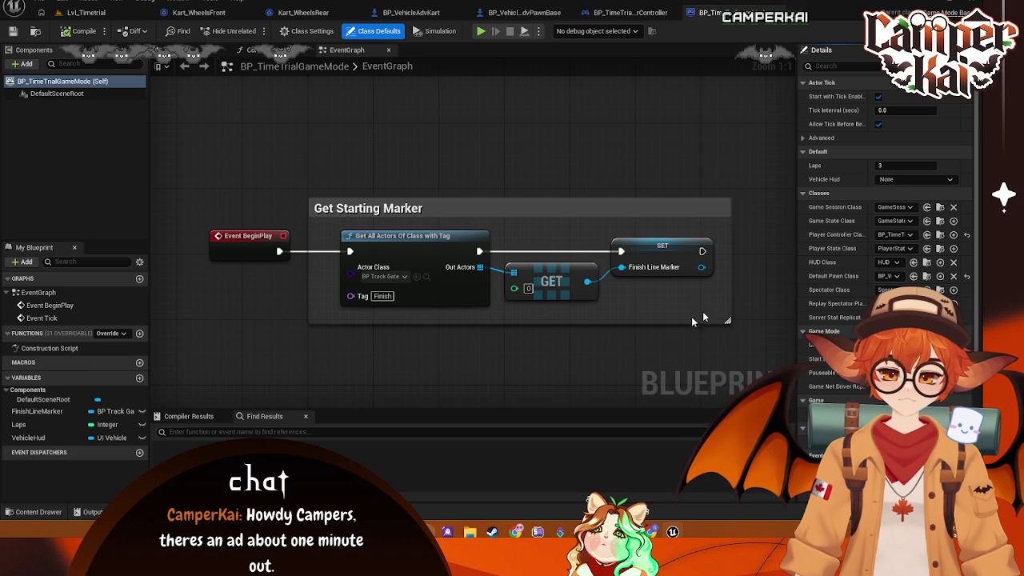
click(85, 13)
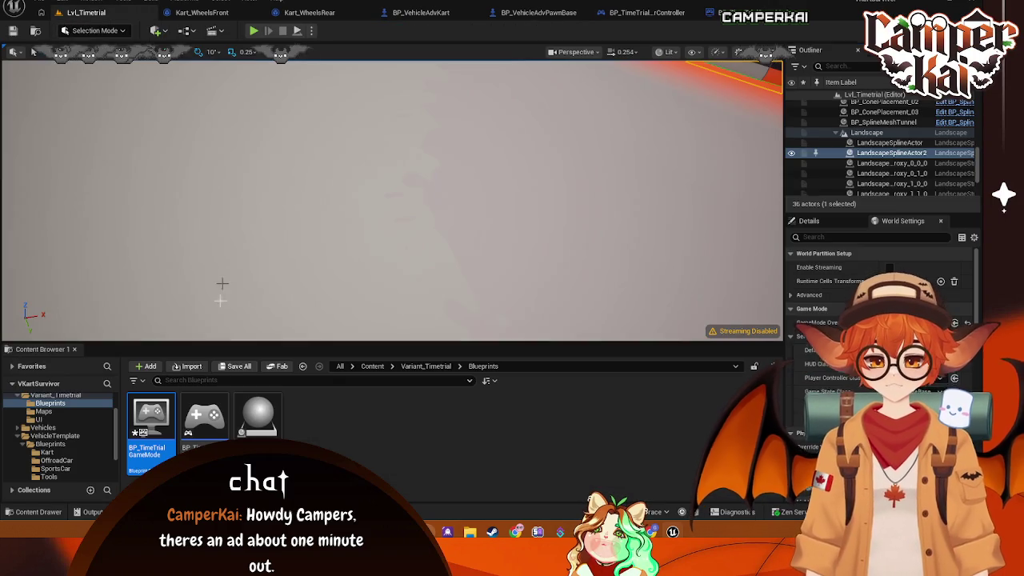
Step: Flip between the UI and Maps folders, then view the Kart blueprints and VehicleTemplate Input folders
click(58, 419)
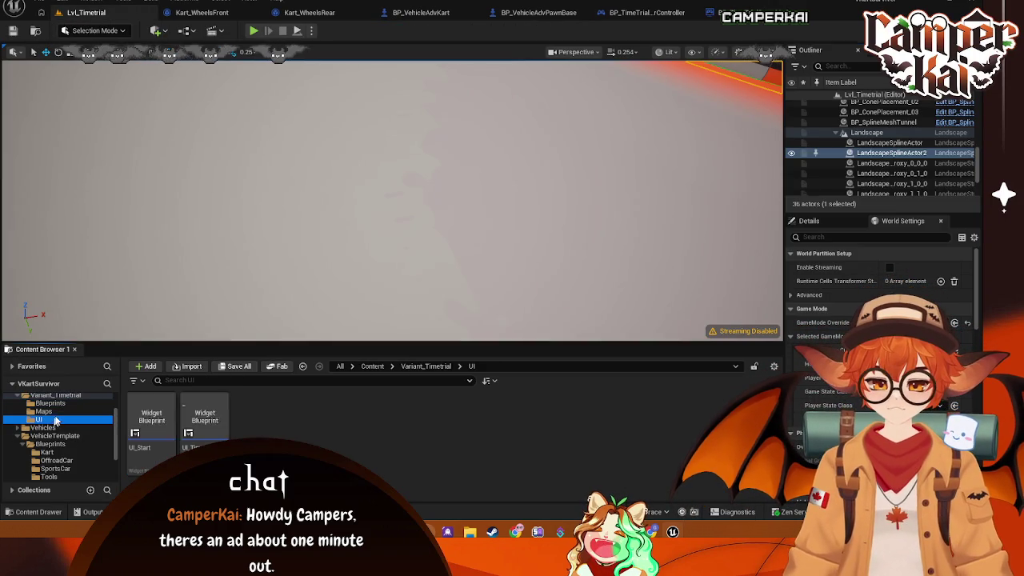
click(44, 411)
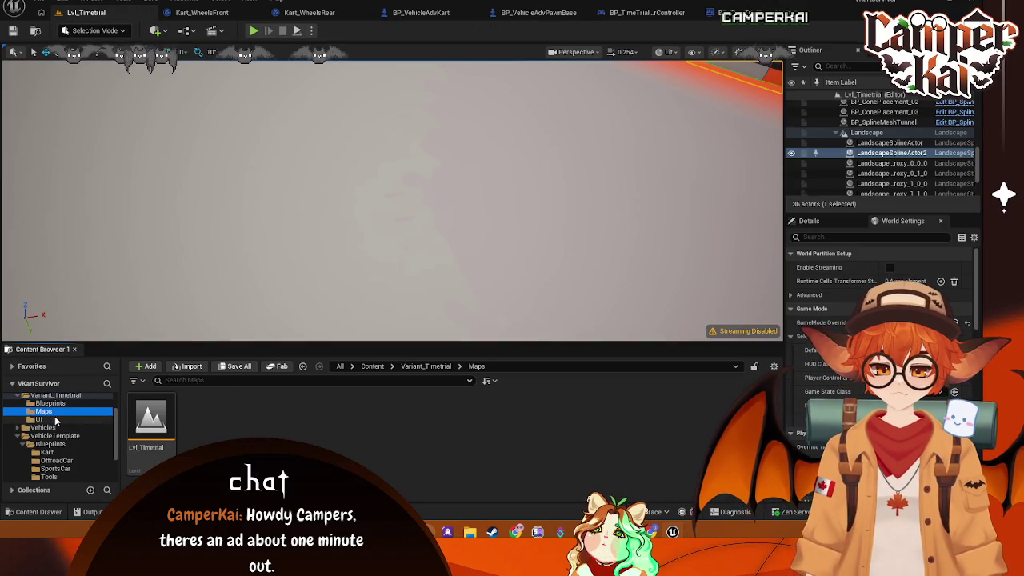
click(56, 419)
click(44, 411)
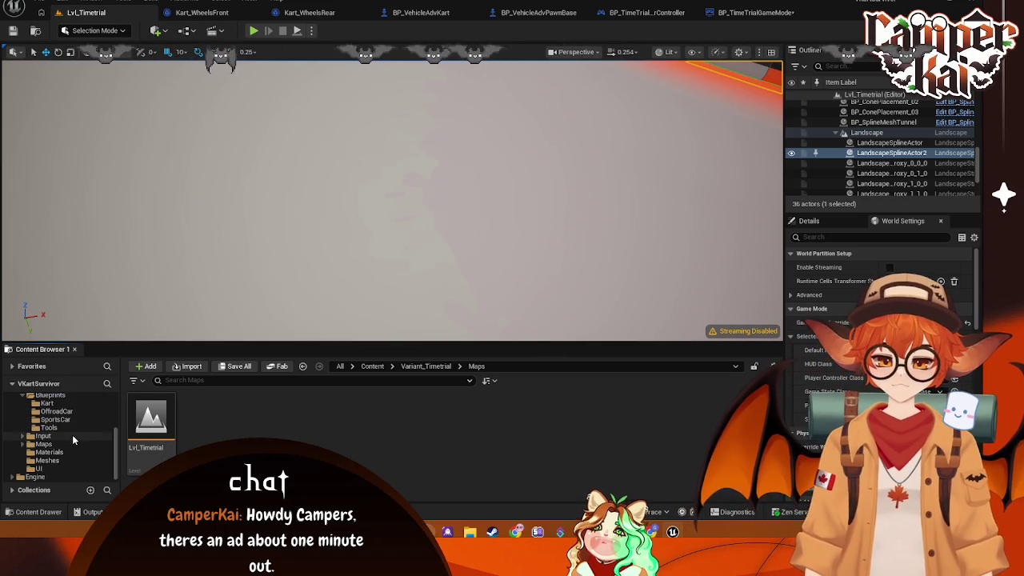
click(46, 452)
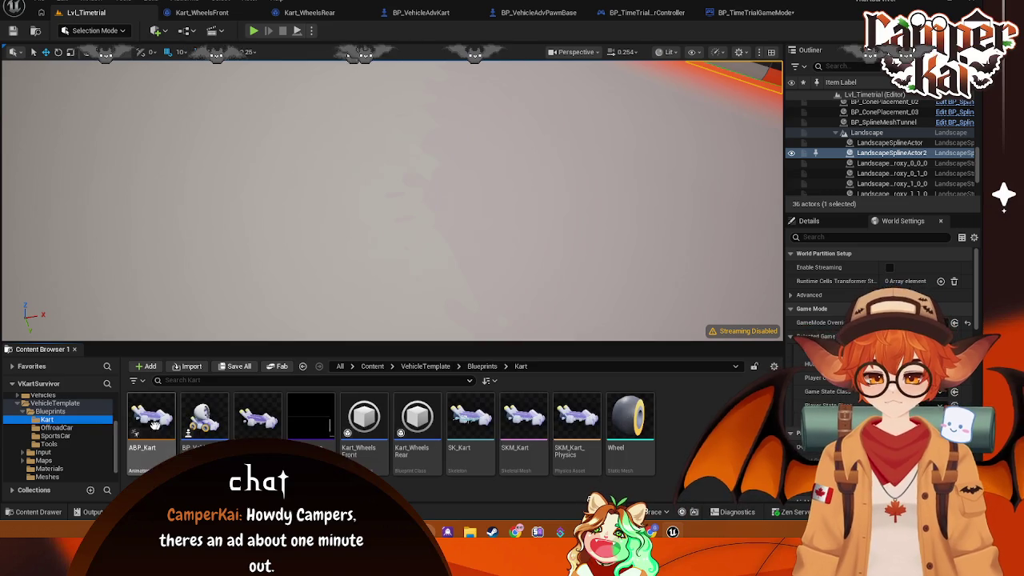
click(70, 450)
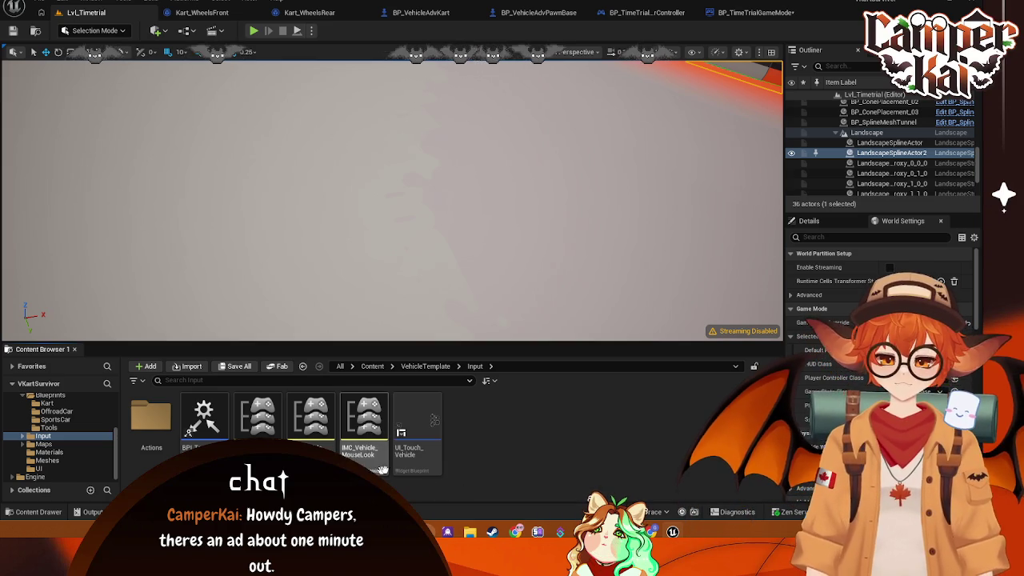
Step: Search from the top-level Content folder for 'imc' to list the IMC assets
scroll(56, 424, up, 3)
click(36, 406)
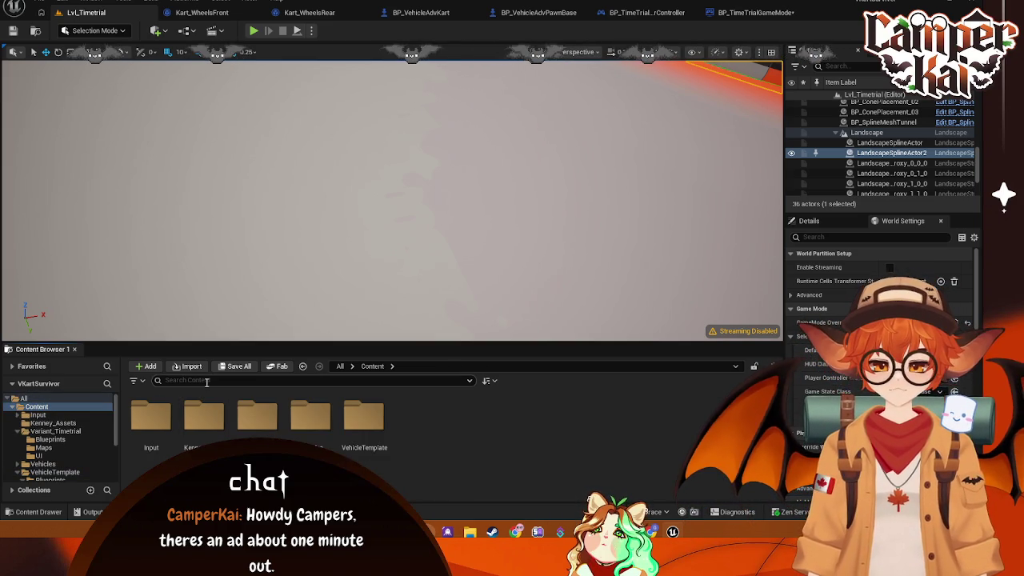
text(imc)
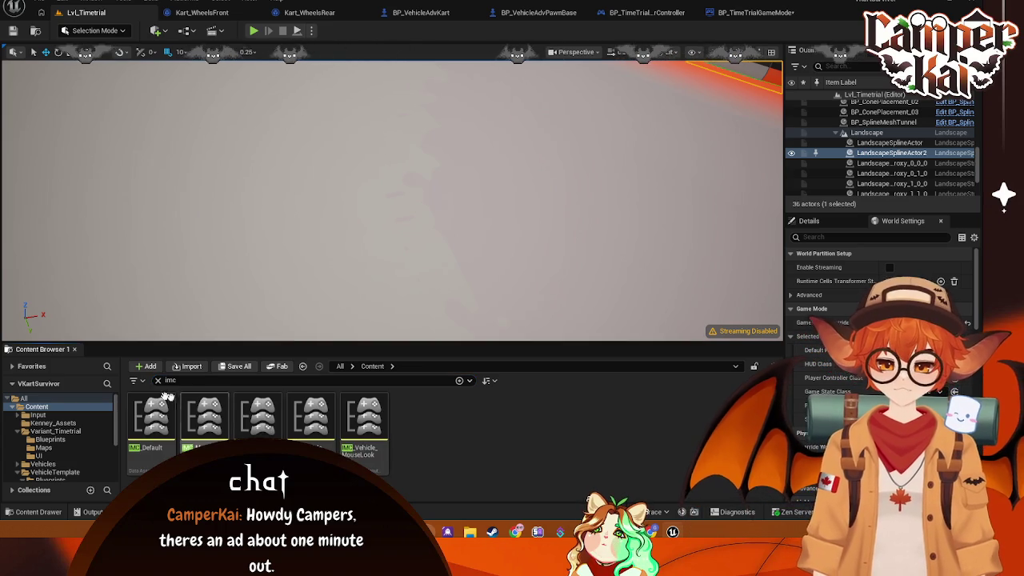
Step: Screenshot the five IMC results with Snipping Tool and open IMC_Default
key(super+shift+s)
drag(125, 391, 392, 484)
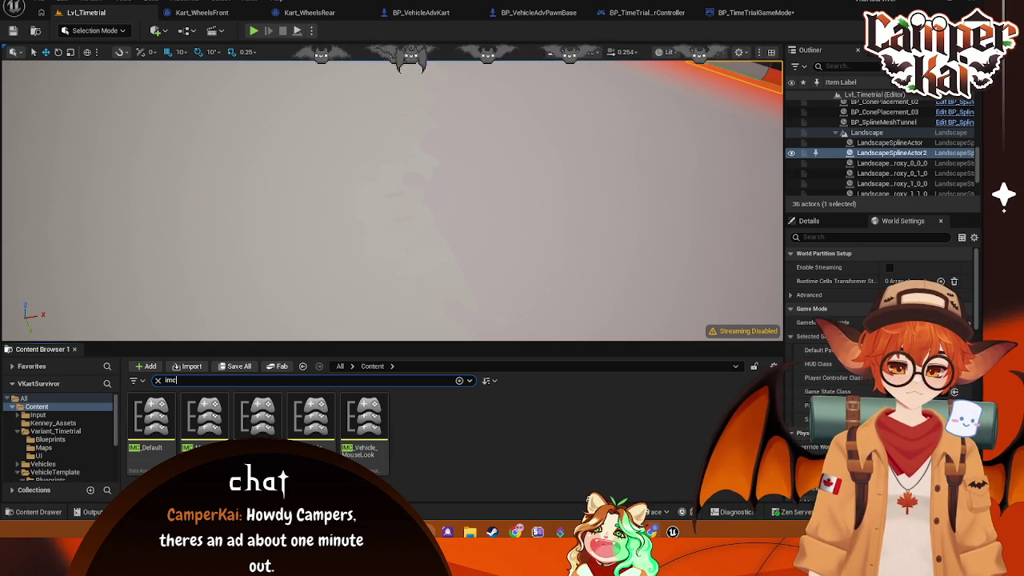
double_click(153, 420)
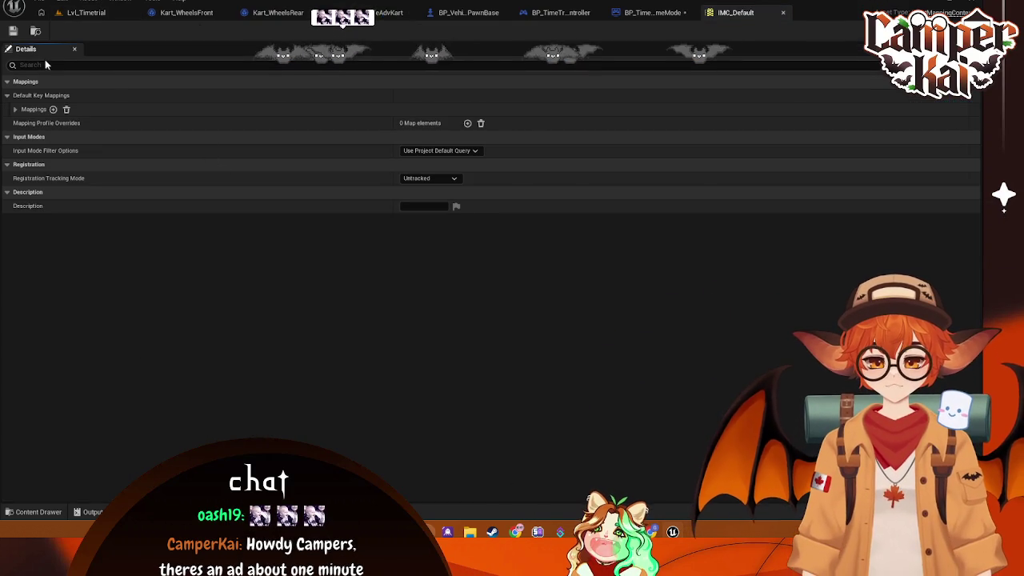
Step: Open IA_ToggleCamera from the VehicleTemplate Input Actions folder
click(34, 512)
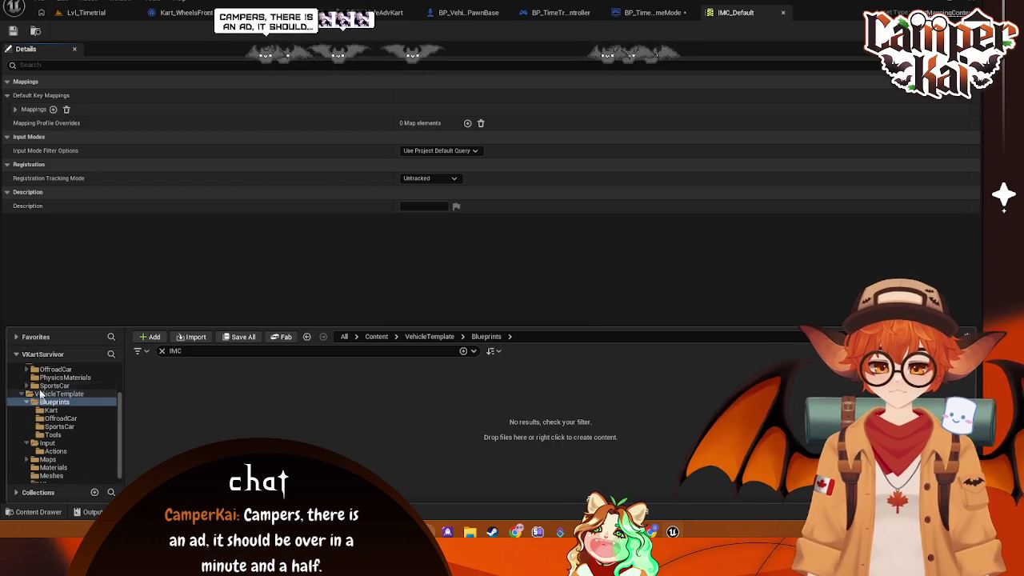
scroll(48, 402, down, 3)
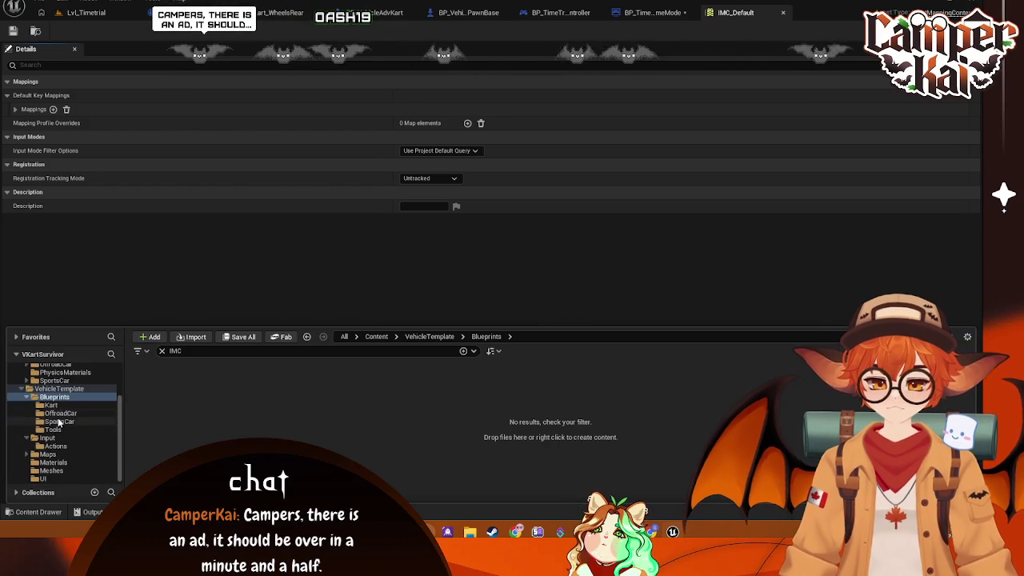
click(53, 446)
double_click(580, 396)
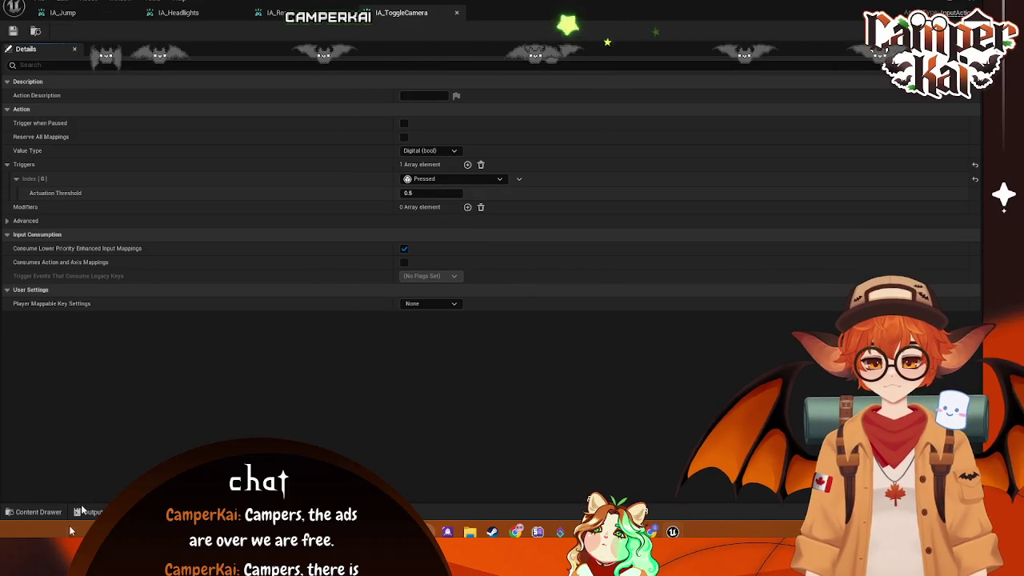
Step: Select IMC_Vehicle_Default in the Input folder and move the IA_ToggleCamera window aside
click(24, 512)
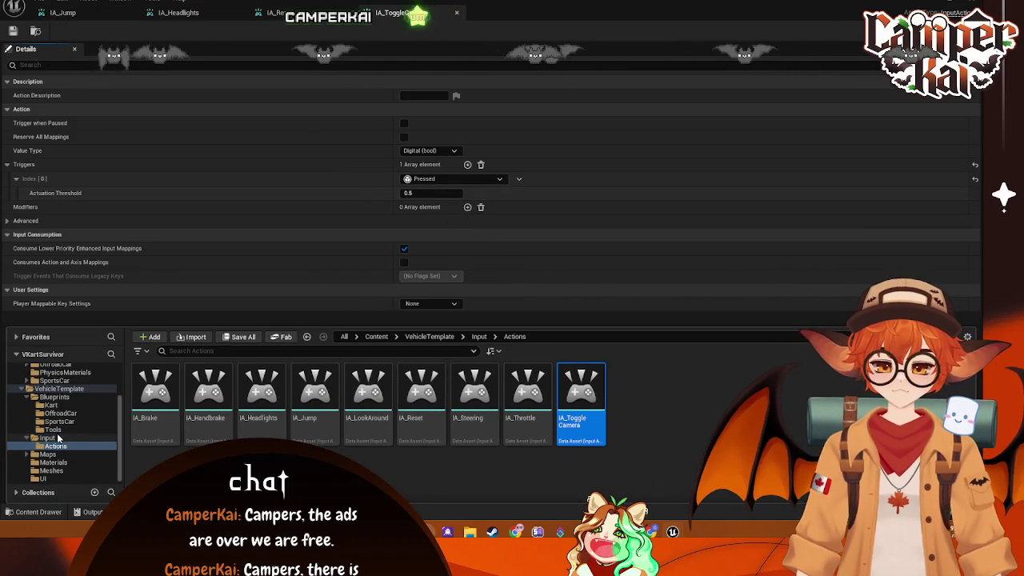
key(alt+Left)
scroll(72, 415, up, 3)
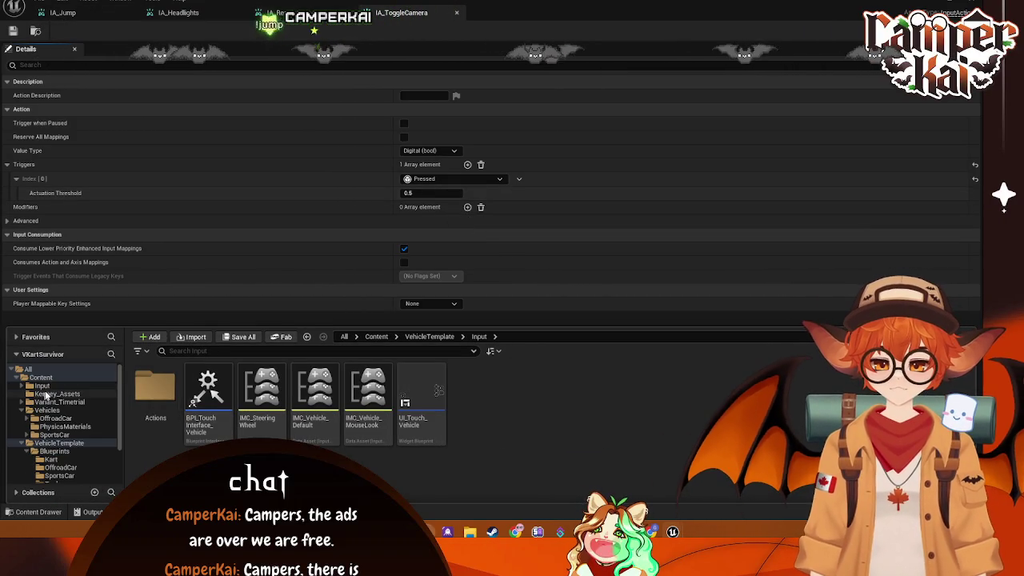
click(308, 418)
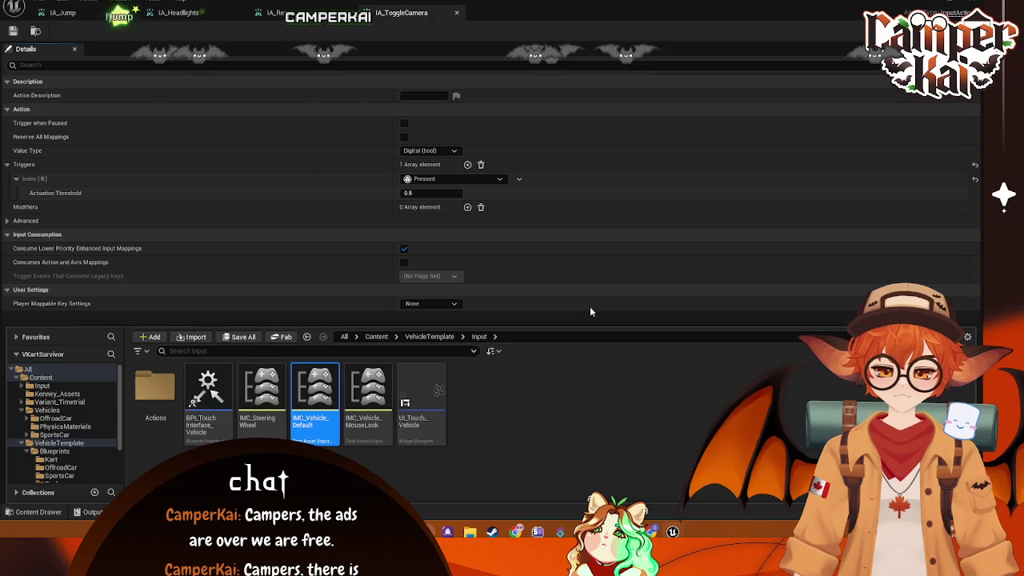
click(588, 307)
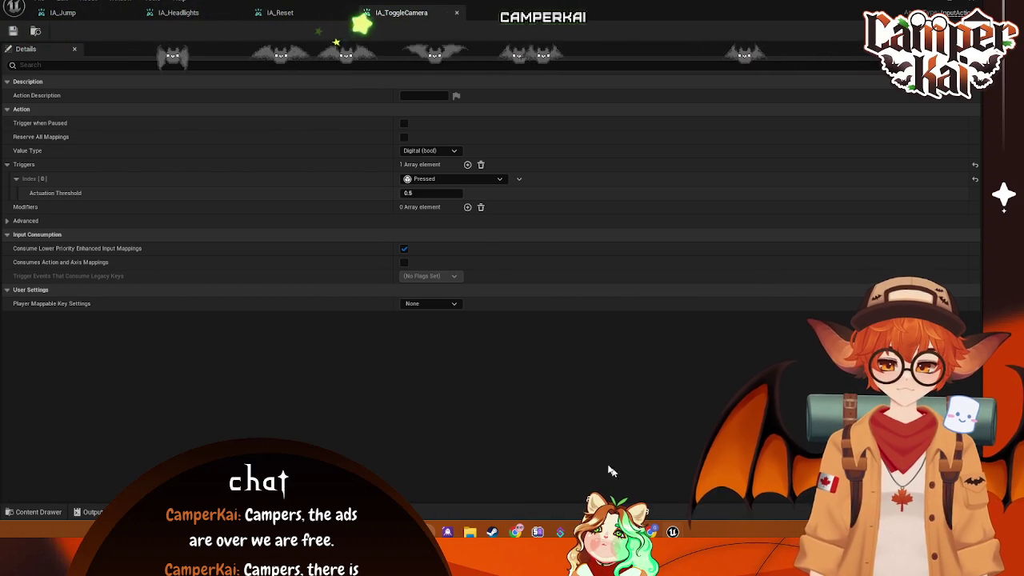
mouse_move(672, 532)
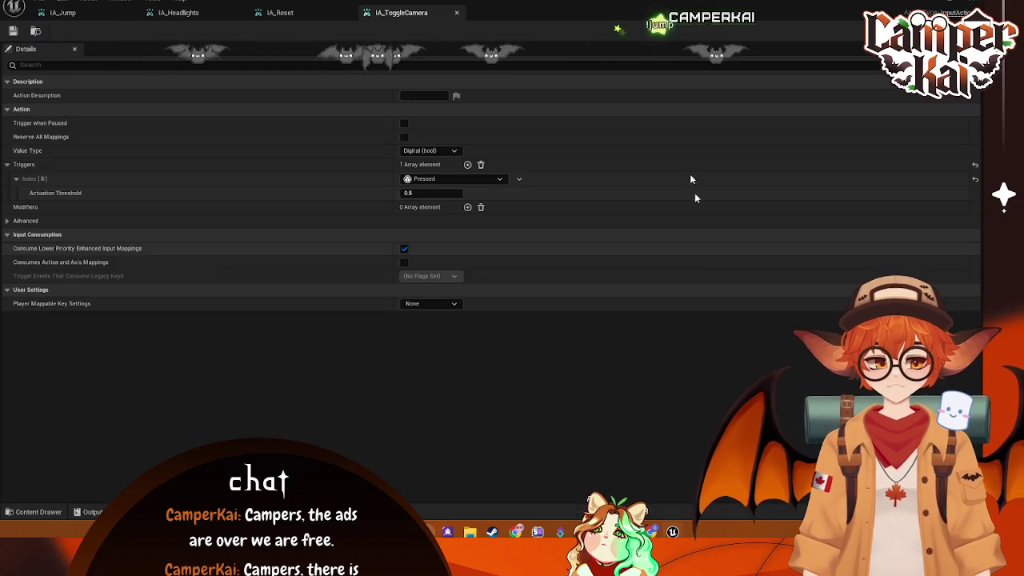
drag(225, 15, 775, 14)
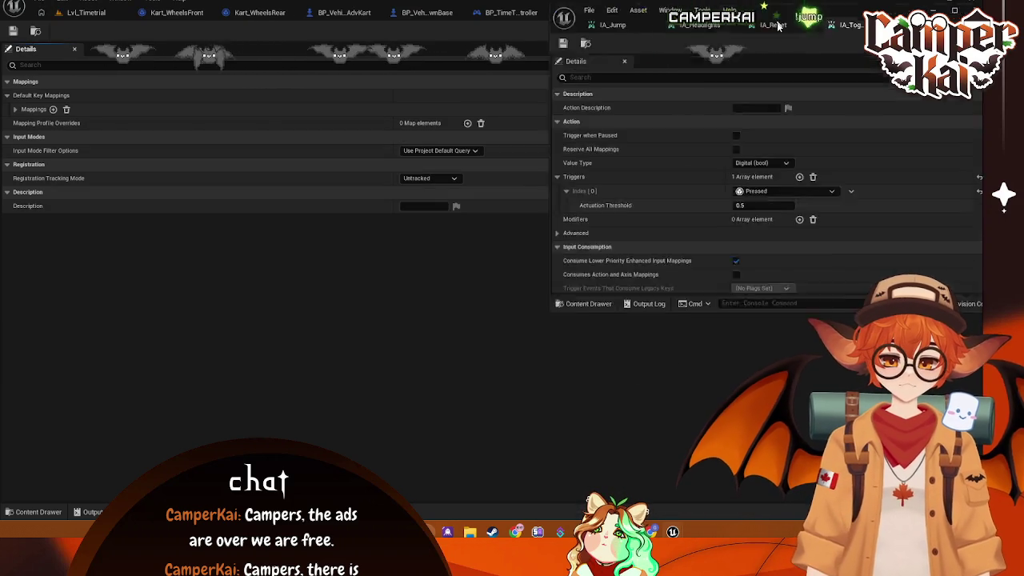
Step: Close the IA_ToggleCamera window, expand Mappings and delete the empty None mapping entry
double_click(776, 15)
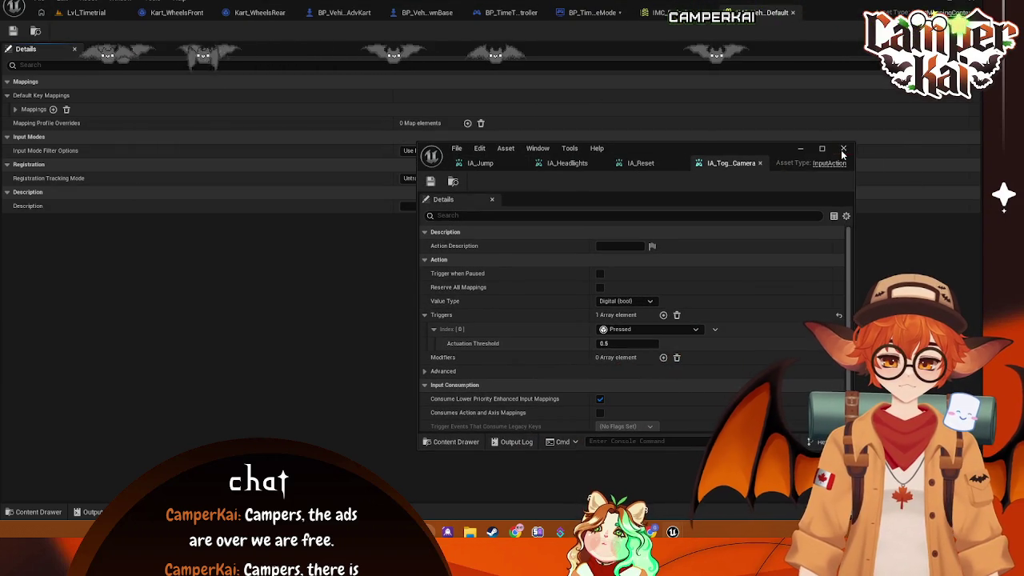
click(843, 149)
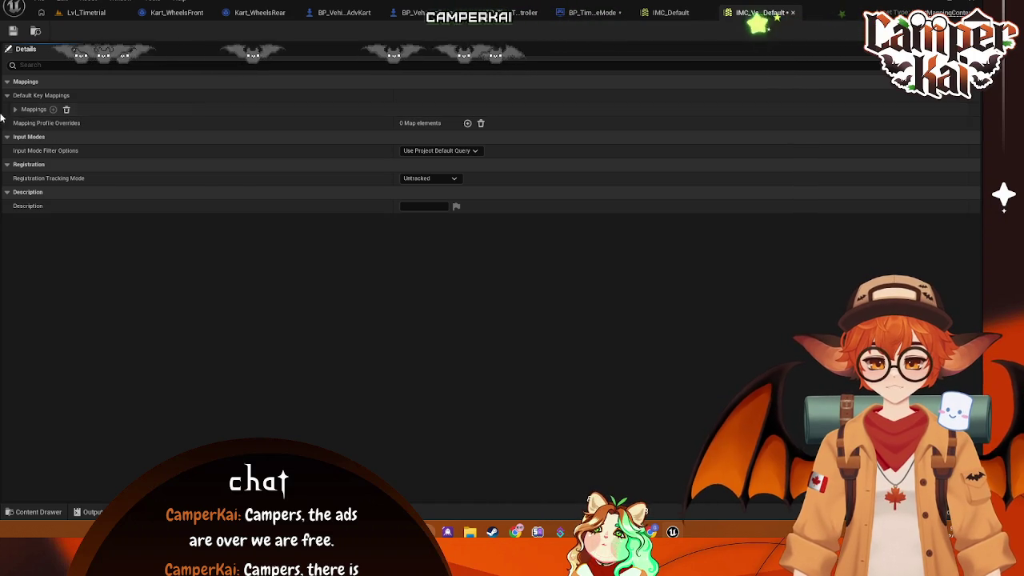
click(15, 108)
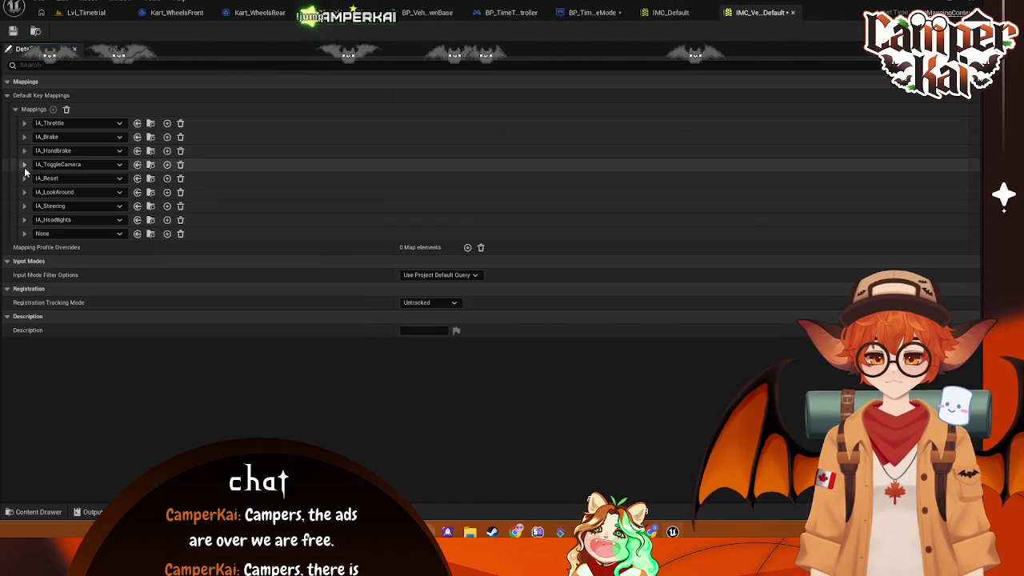
click(180, 233)
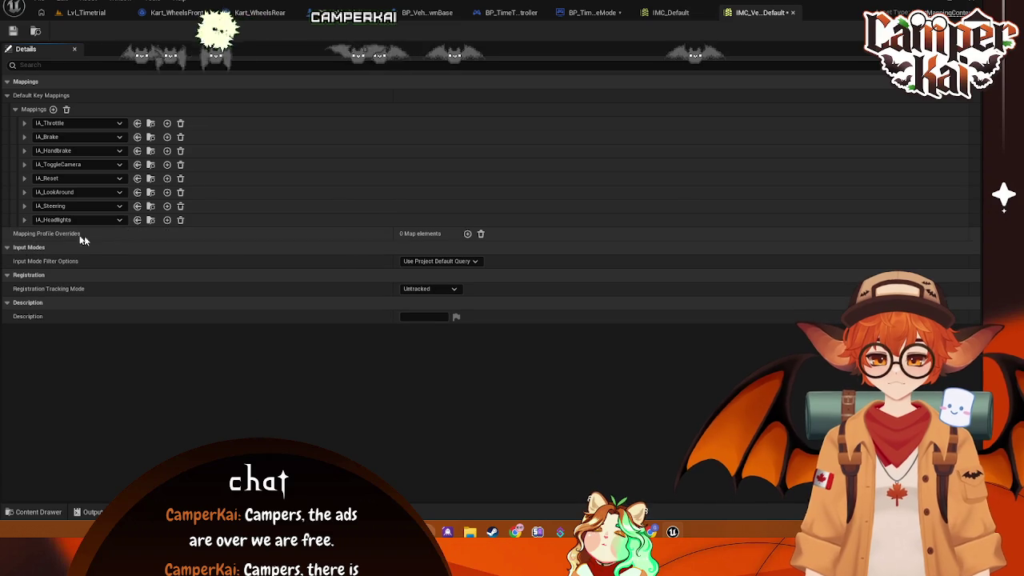
Step: Expand the ToggleCamera, Throttle, Brake, Handbrake, Reset, LookAround and Steering key bindings
click(24, 164)
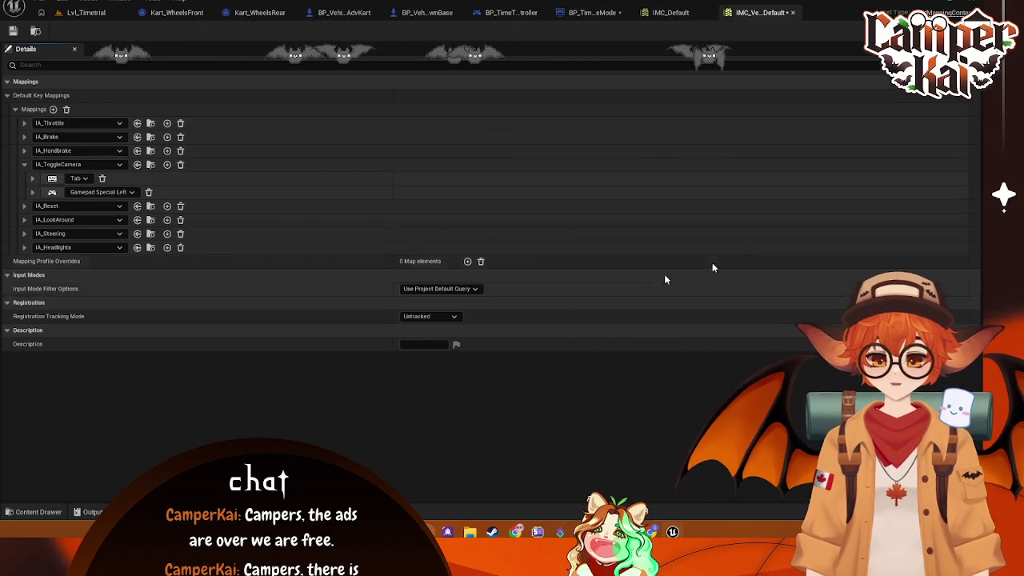
click(24, 123)
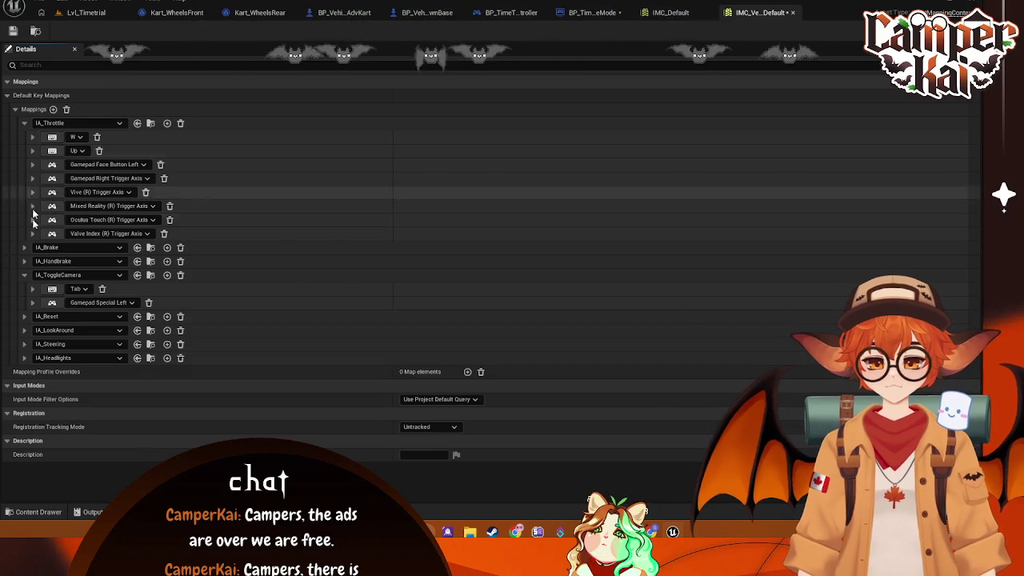
click(23, 247)
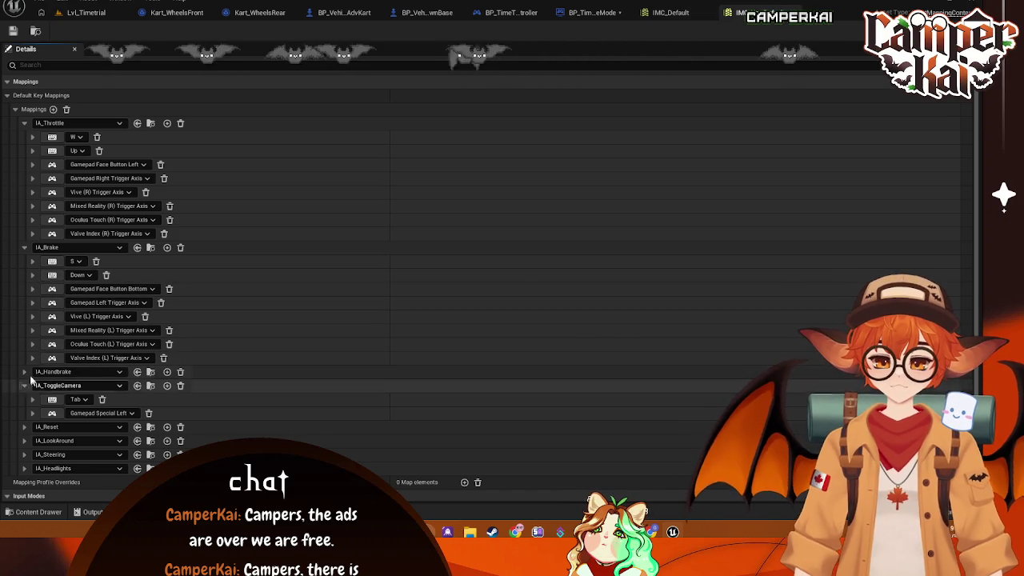
click(25, 372)
scroll(216, 284, down, 3)
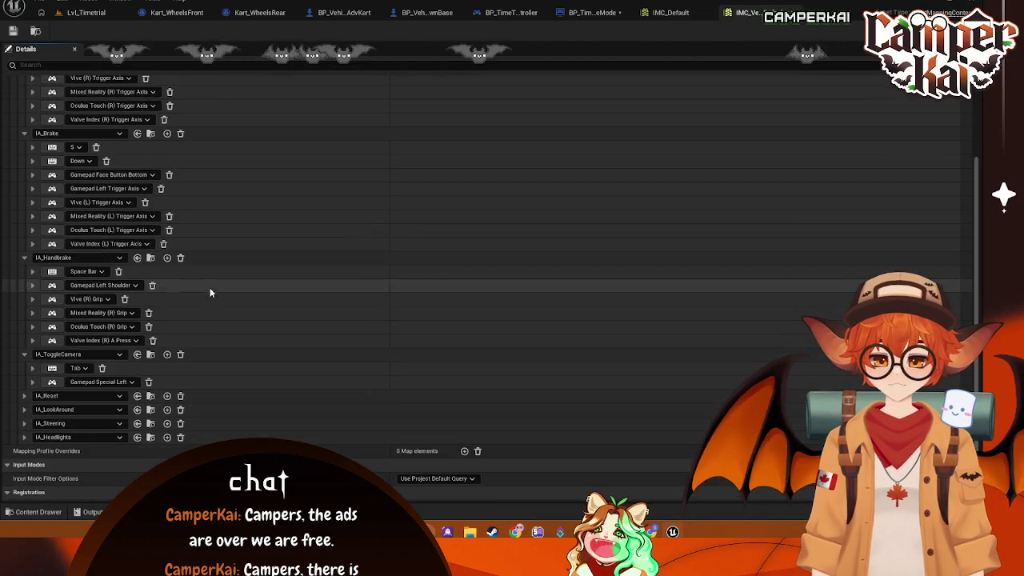
scroll(210, 292, down, 2)
click(25, 355)
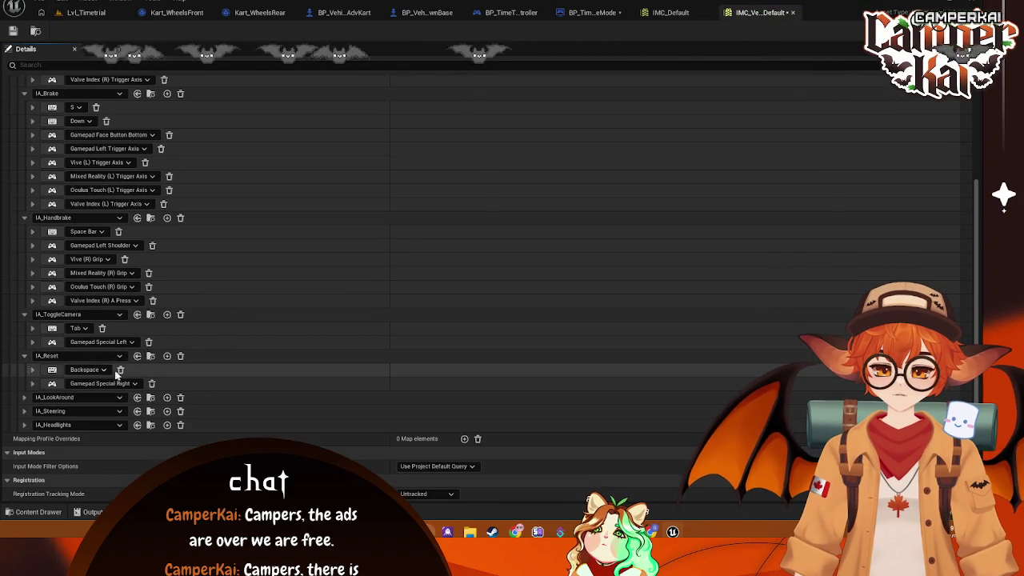
scroll(72, 382, down, 1)
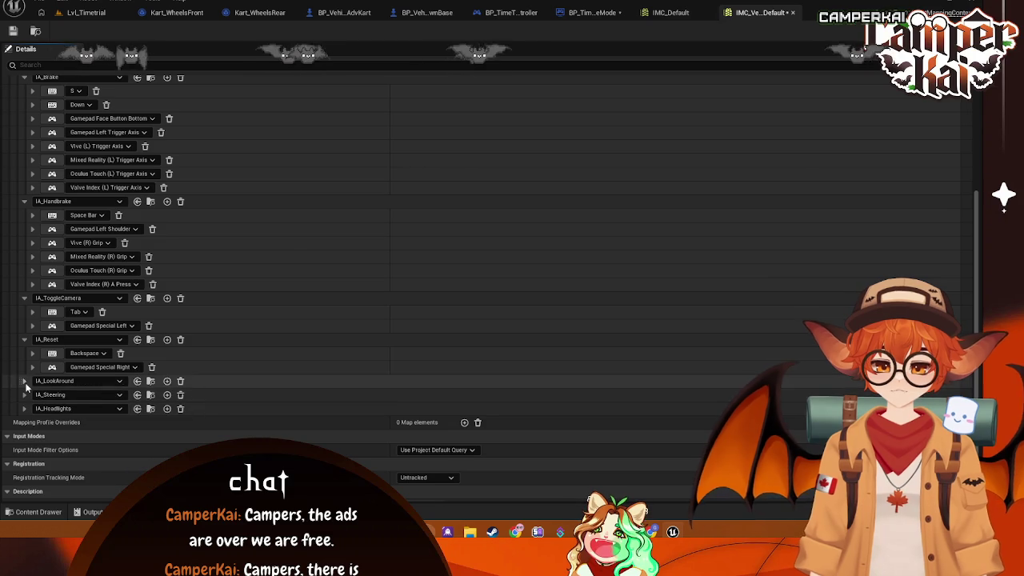
click(24, 381)
click(24, 408)
scroll(35, 424, down, 4)
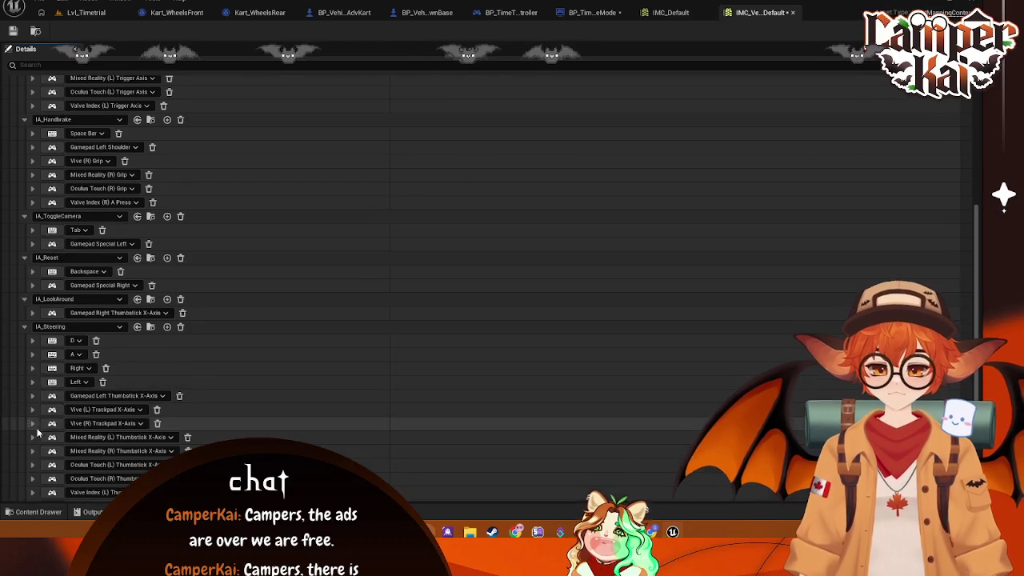
scroll(48, 424, down, 6)
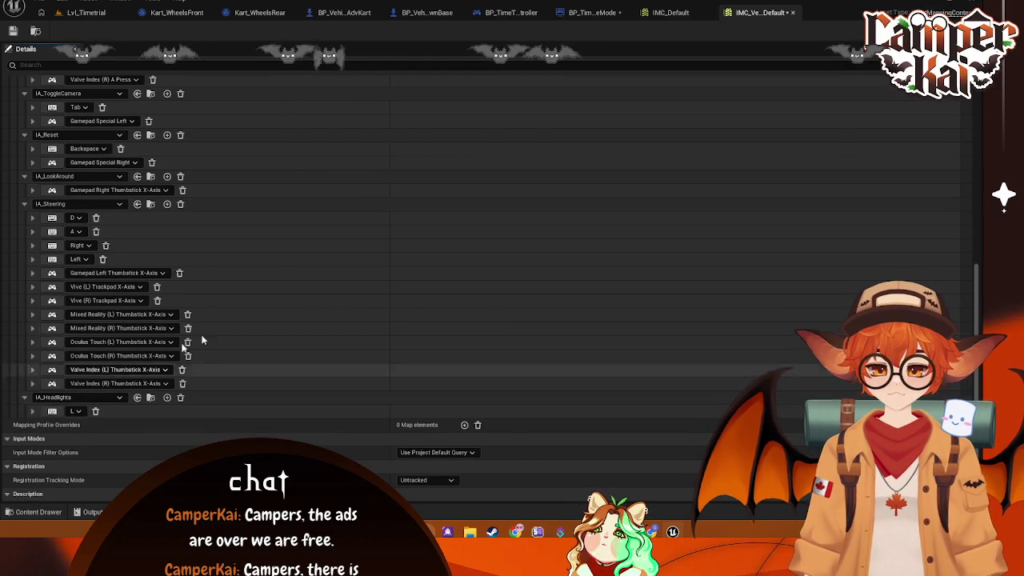
scroll(144, 363, up, 10)
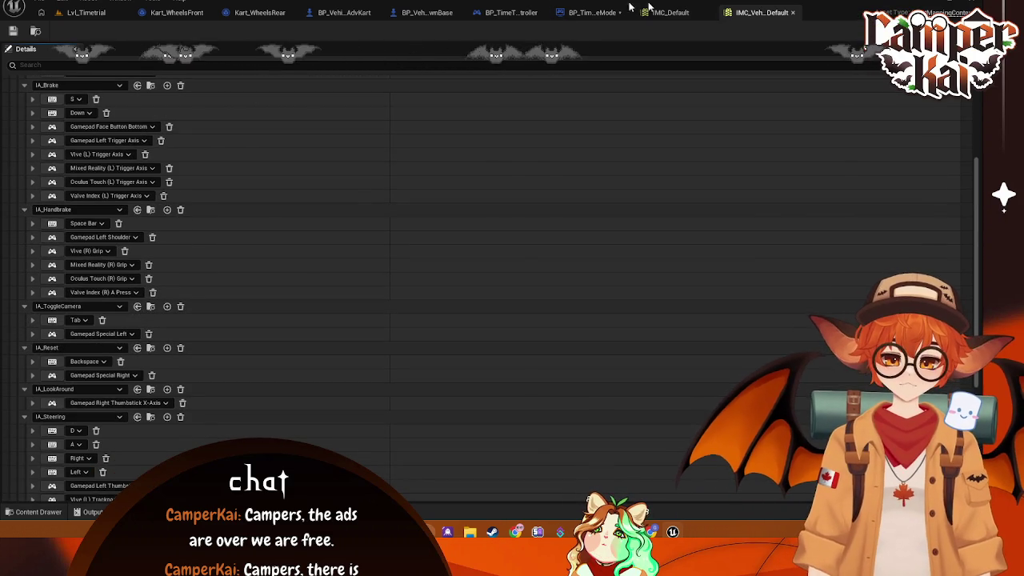
Step: Check IMC_Default's mappings, close it, and start a Lvl_Timetrial play session
click(691, 13)
click(14, 109)
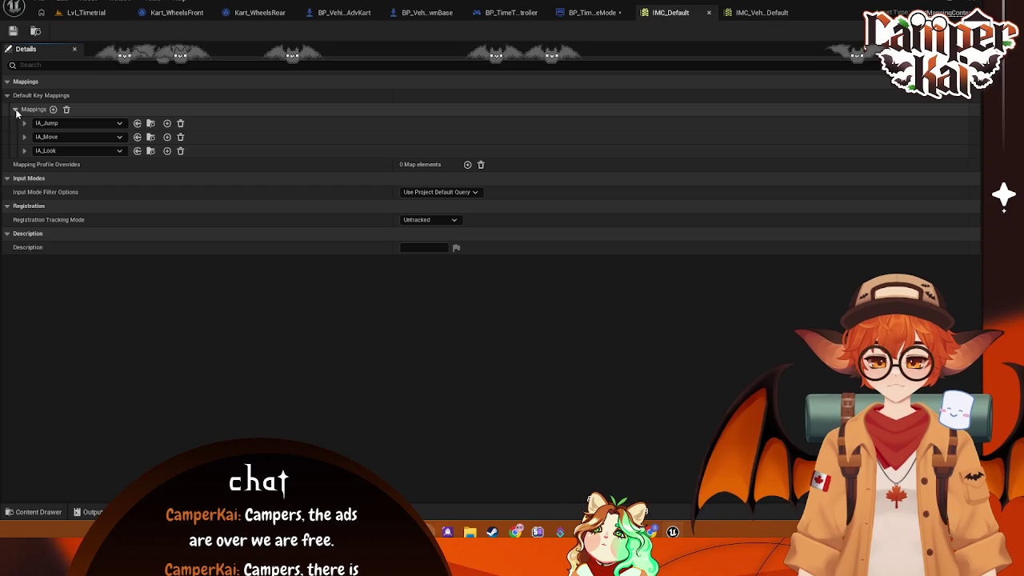
click(709, 13)
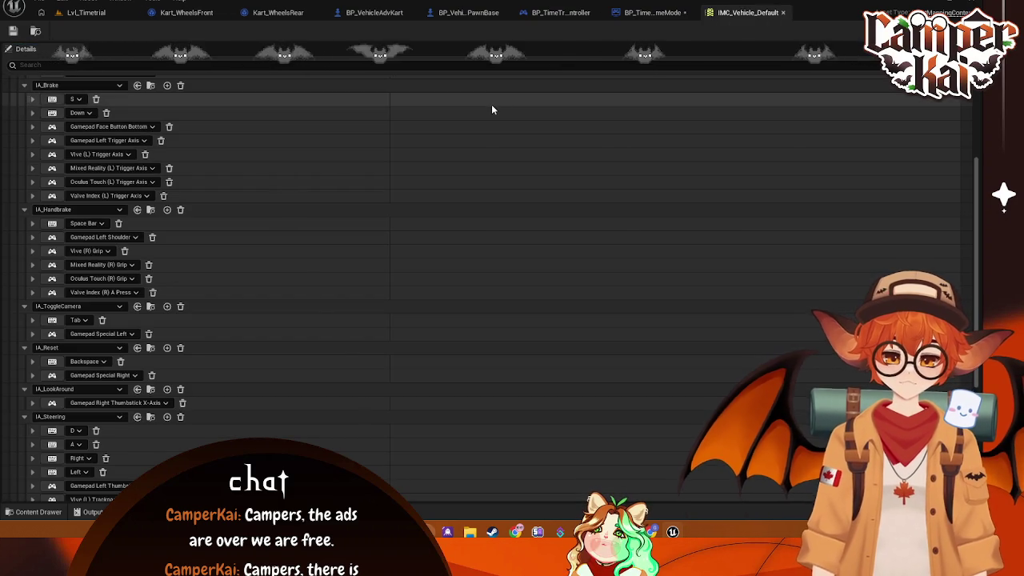
click(651, 15)
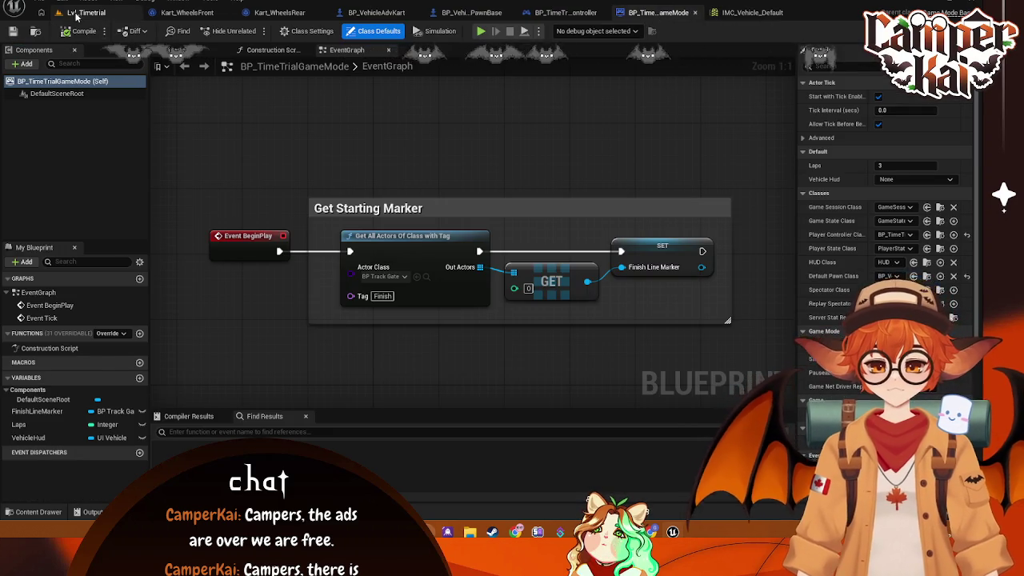
click(83, 13)
key(alt+p)
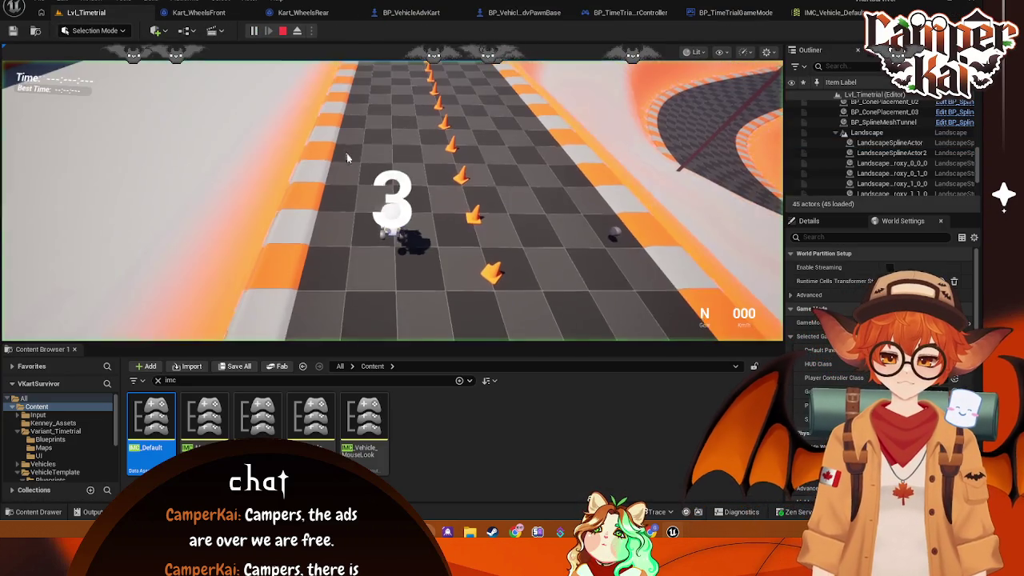
Step: Drive the kart about 10 seconds with W, D and A, toggling camera views, then open BP_VehicleAdvPawnBase's event graph
key(w)
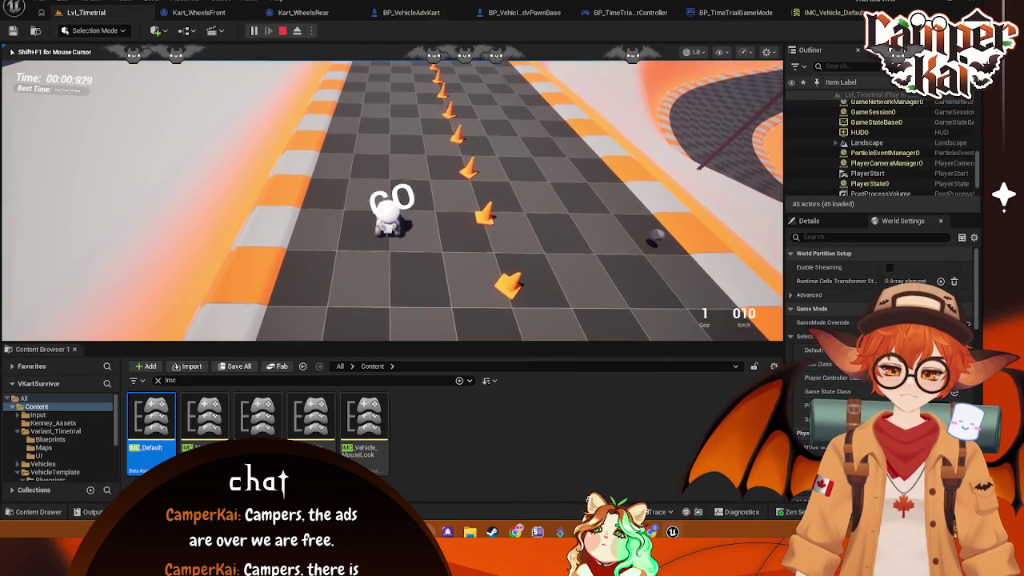
key(c)
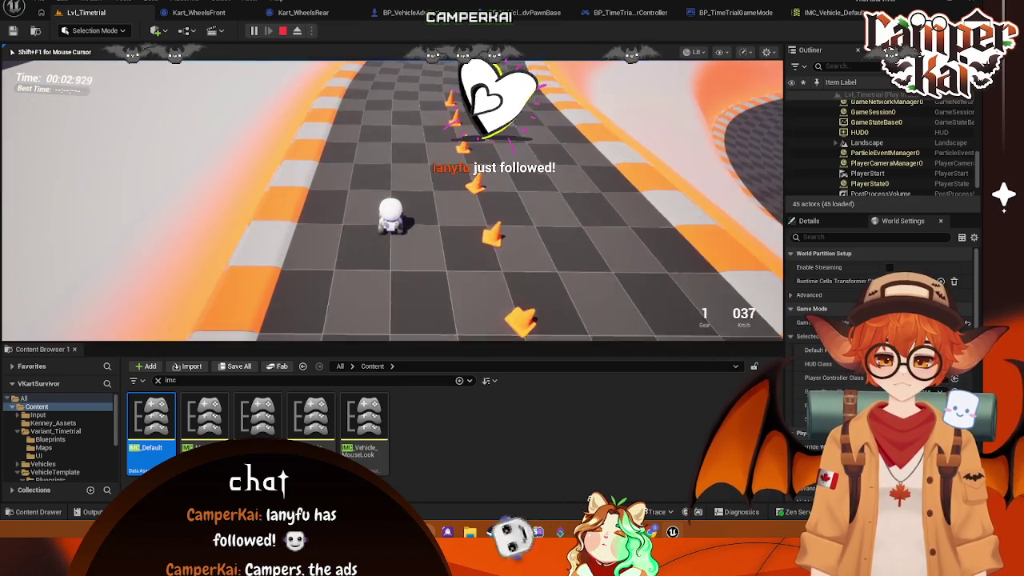
key(d)
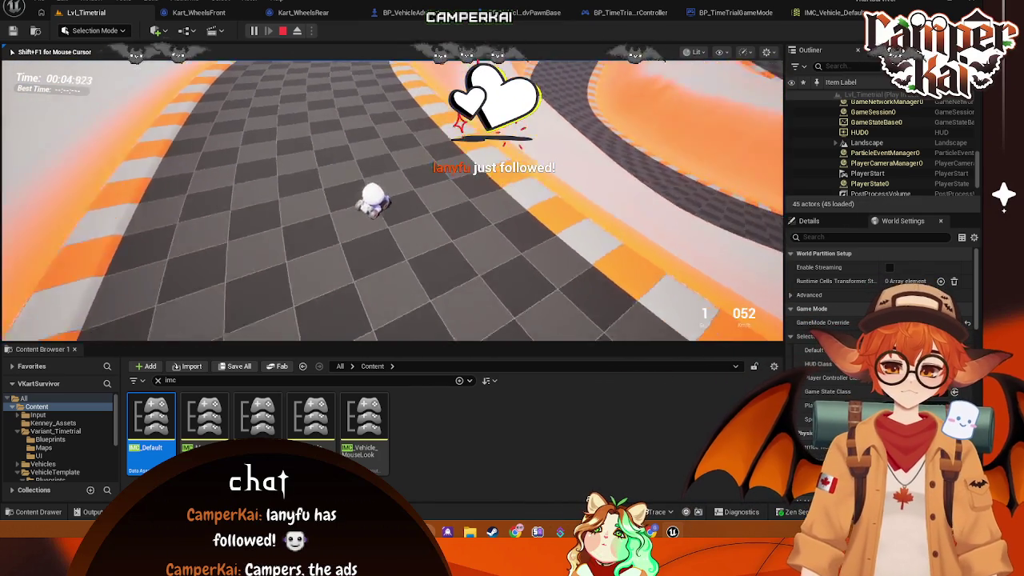
key(a)
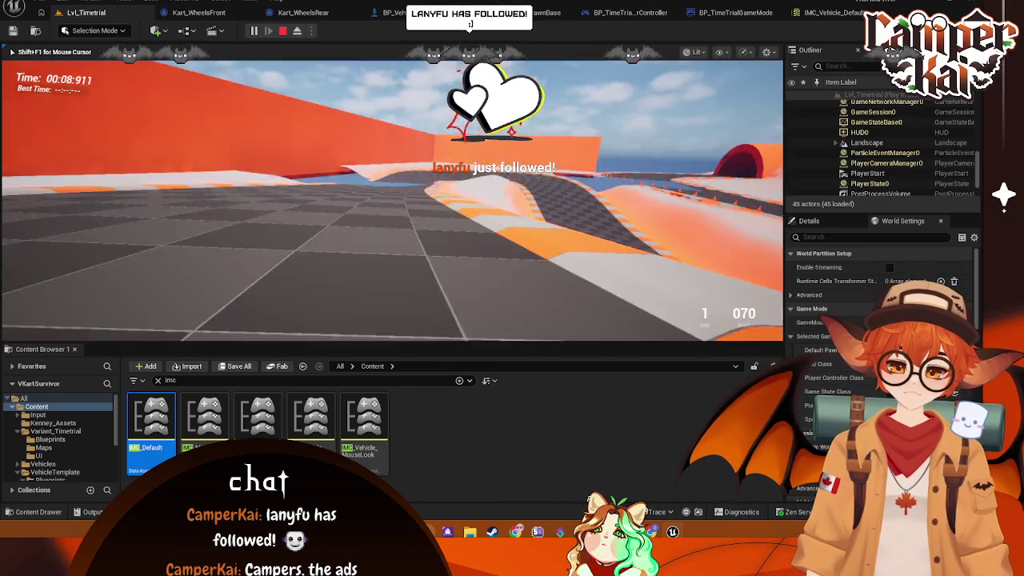
key(c)
key(c)
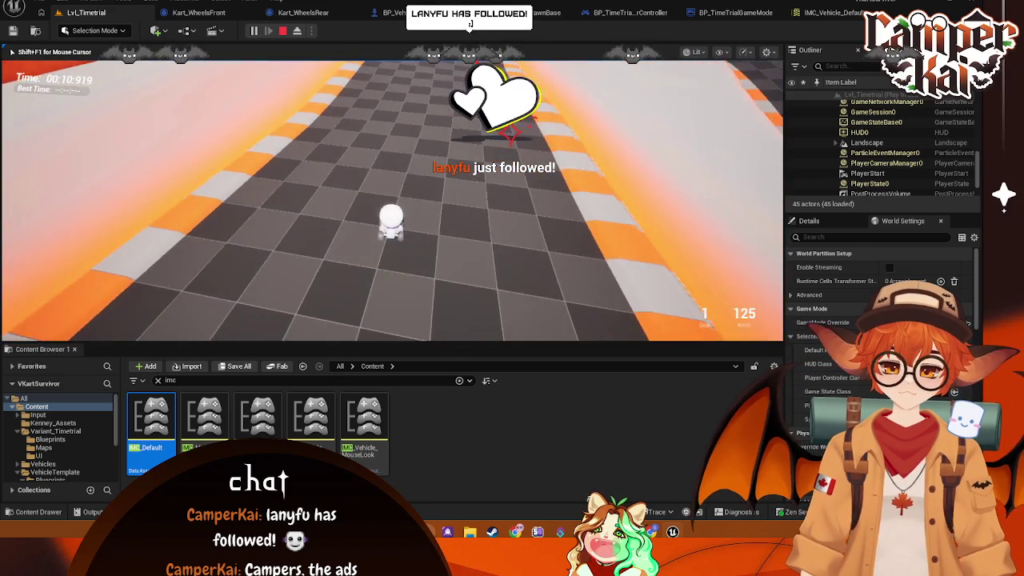
key(Escape)
click(540, 16)
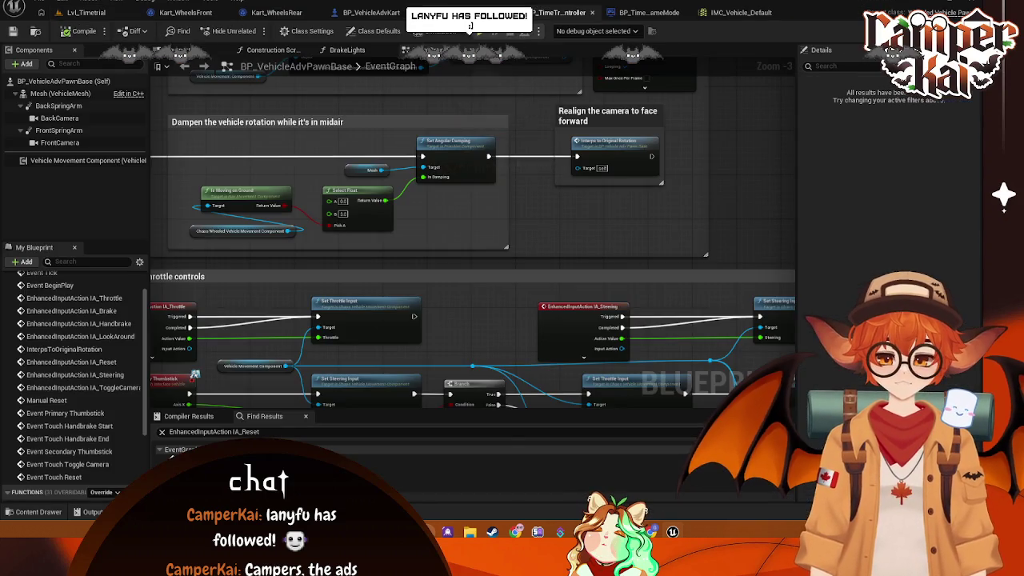
Step: In BP_VehicleAdvKart's Viewport, inspect the BackCamera and BackSpringArm component settings
click(370, 13)
scroll(108, 125, up, 3)
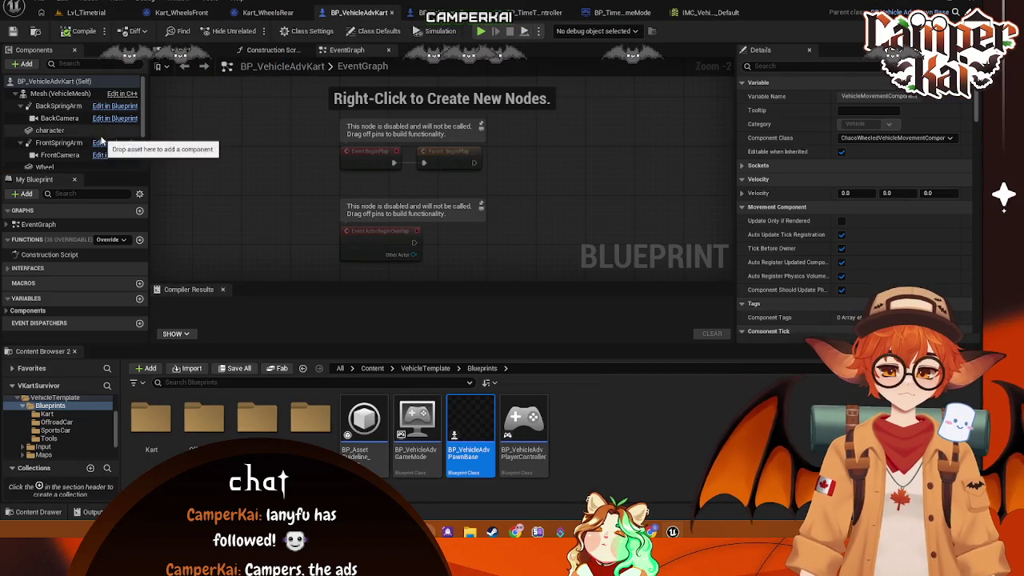
click(182, 50)
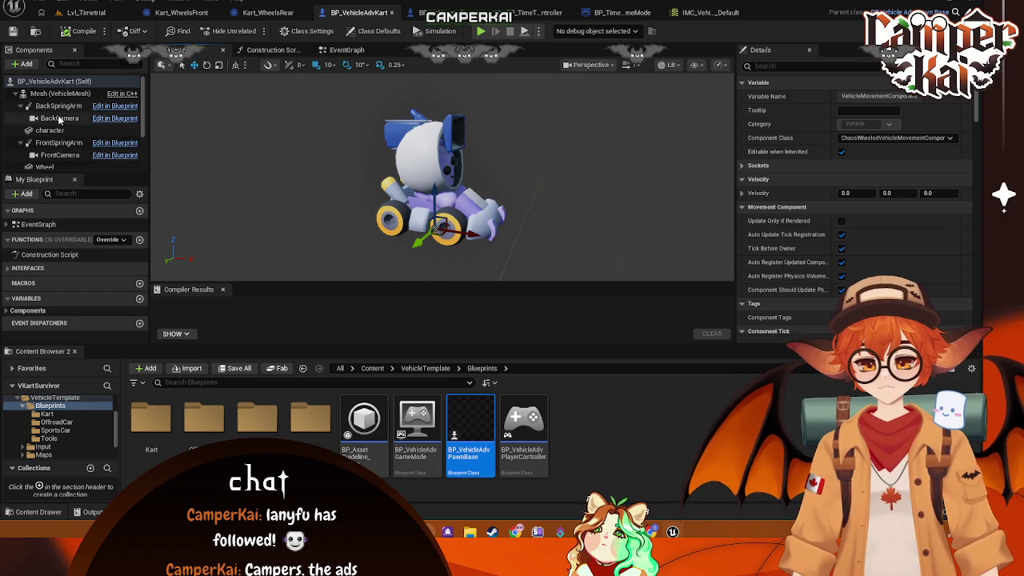
click(59, 120)
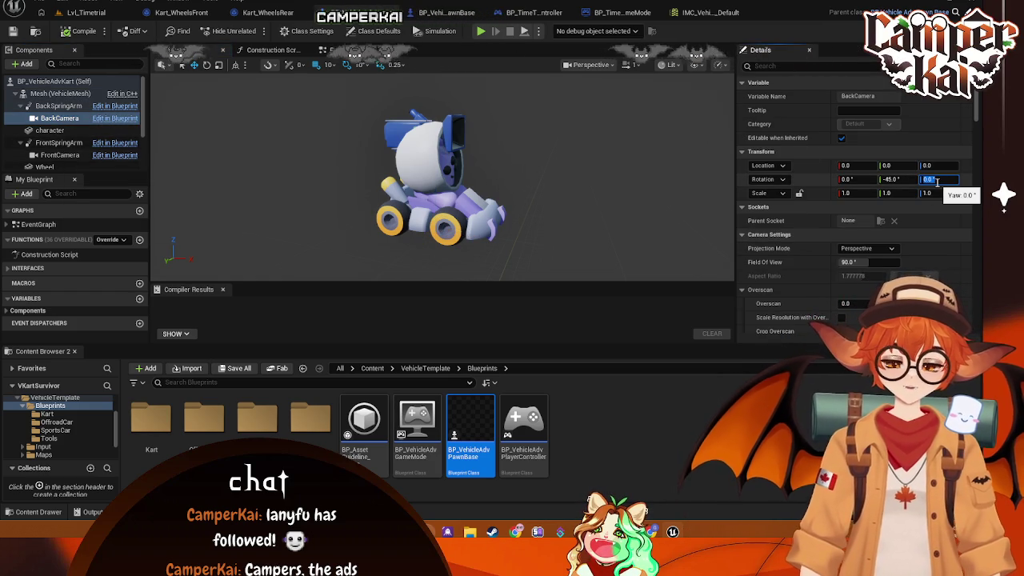
click(59, 106)
scroll(352, 150, down, 5)
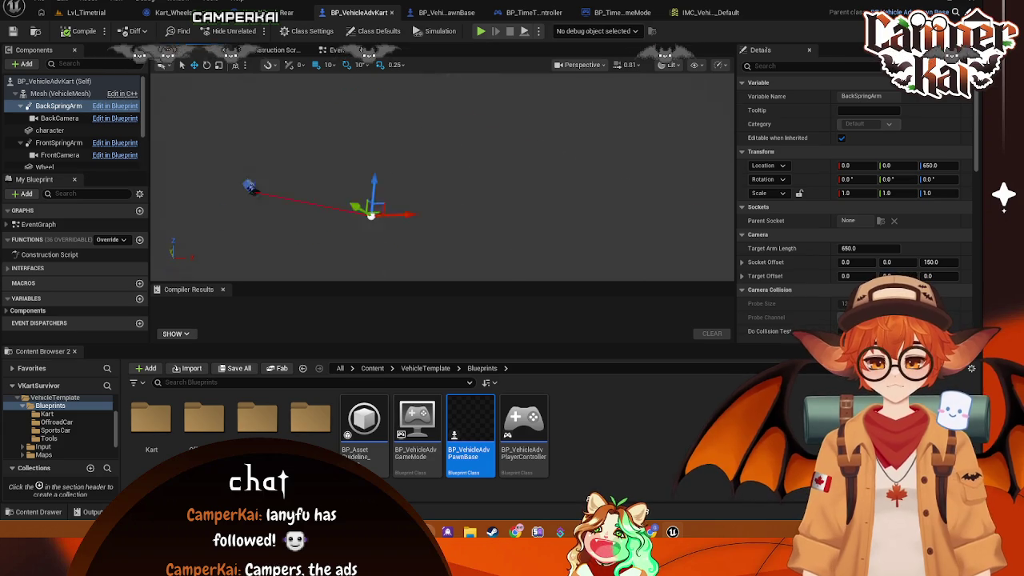
Step: Set FrontSpringArm's Rotation Z (Yaw) to 180, then go back to the Lvl_Timetrial level
mouse_move(384, 134)
mouse_down()
mouse_move(427, 236)
mouse_move(576, 235)
mouse_up()
click(60, 142)
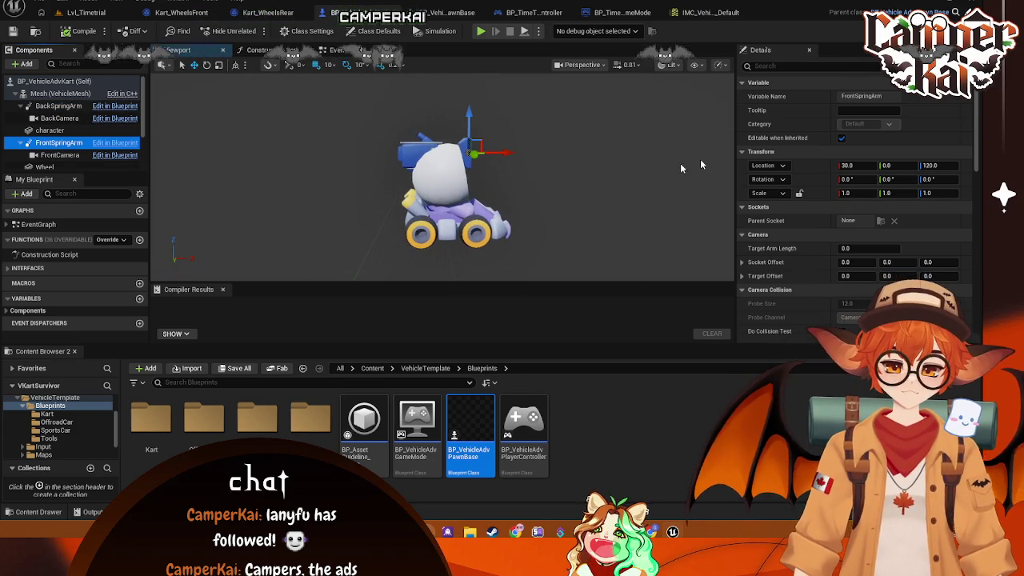
click(930, 179)
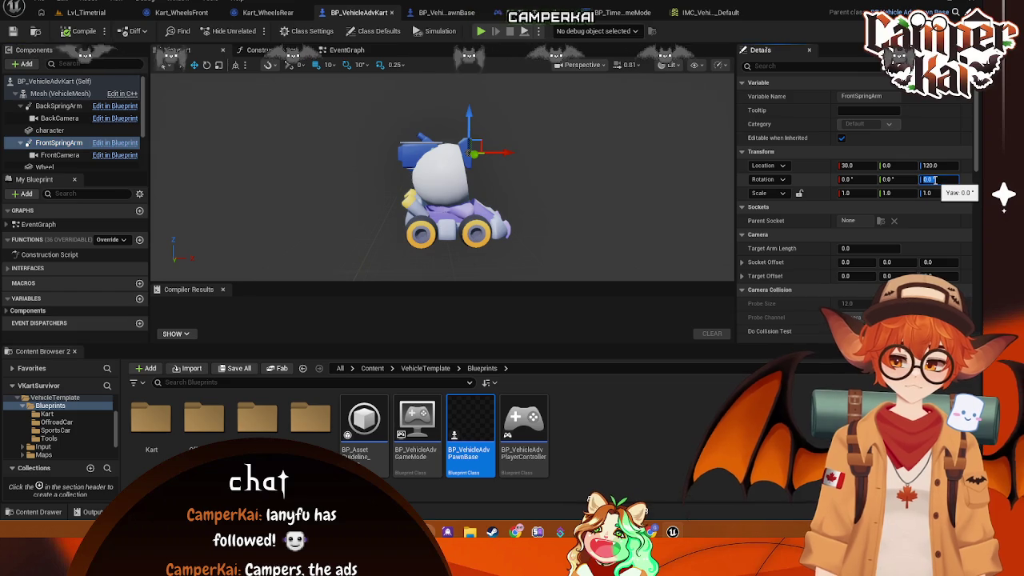
text(180)
key(Return)
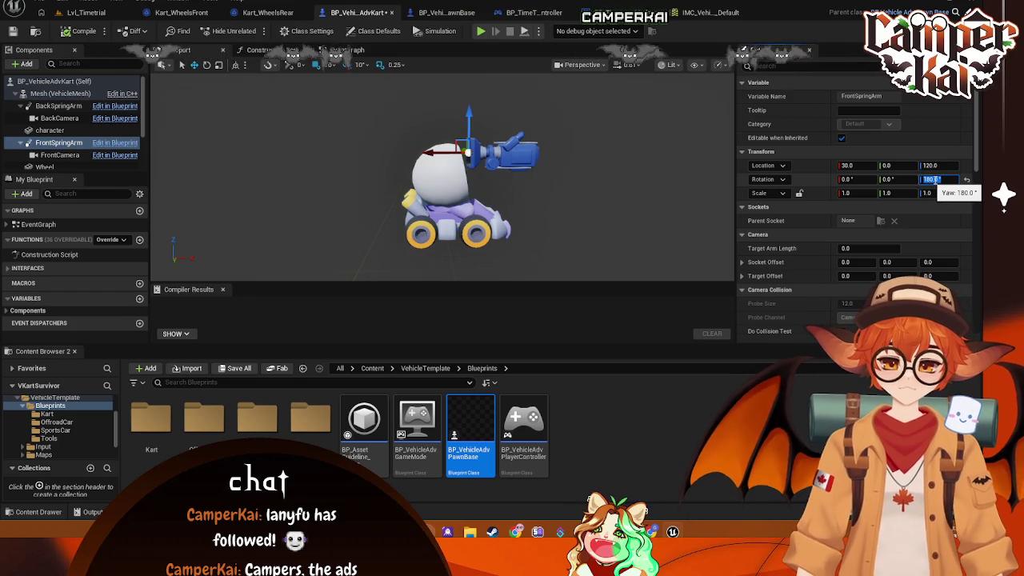
drag(434, 153, 423, 152)
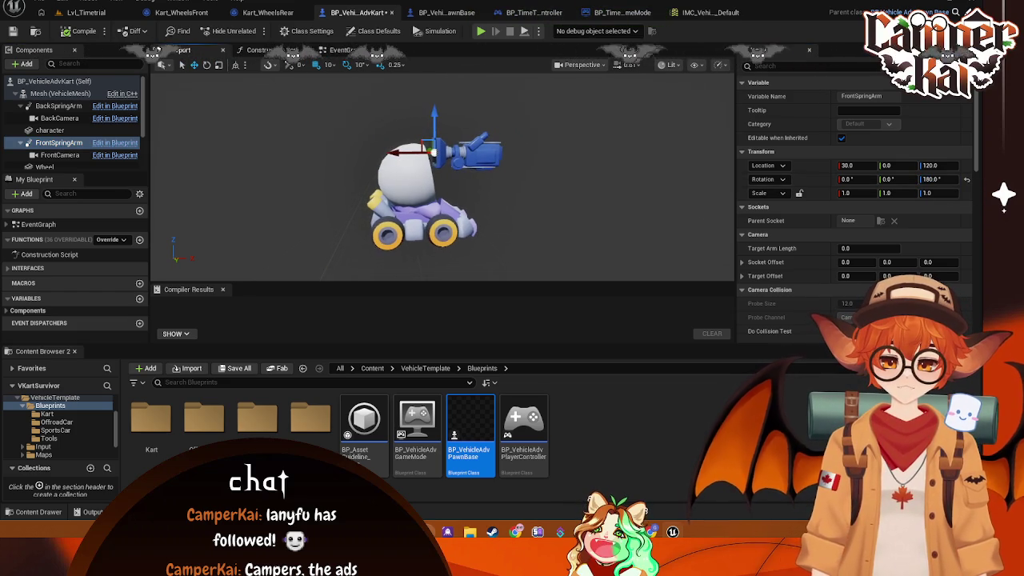
click(104, 13)
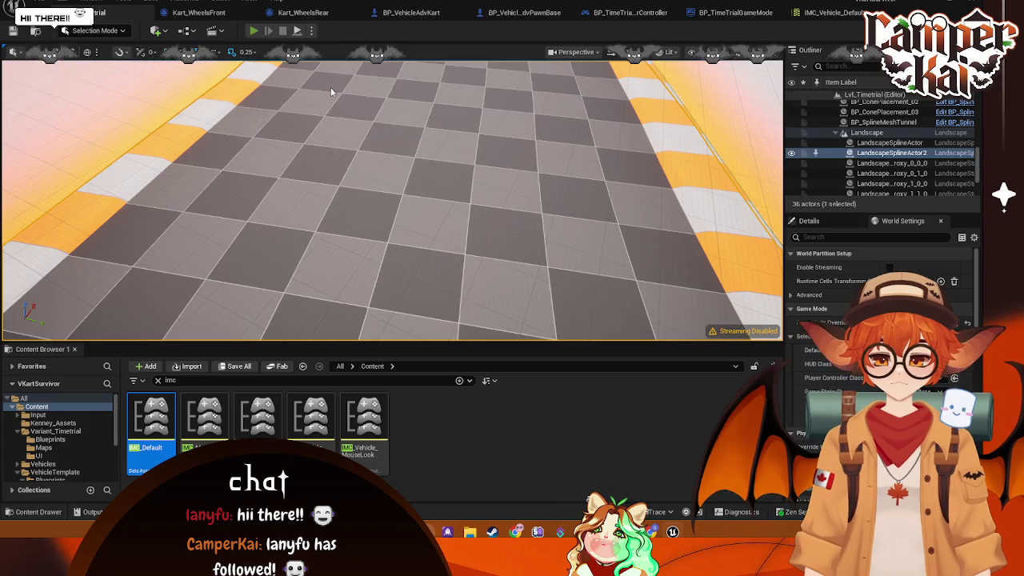
Step: Play-test Lvl_Timetrial briefly, driving the kart forward before stopping the session
key(alt+p)
click(356, 116)
key(w)
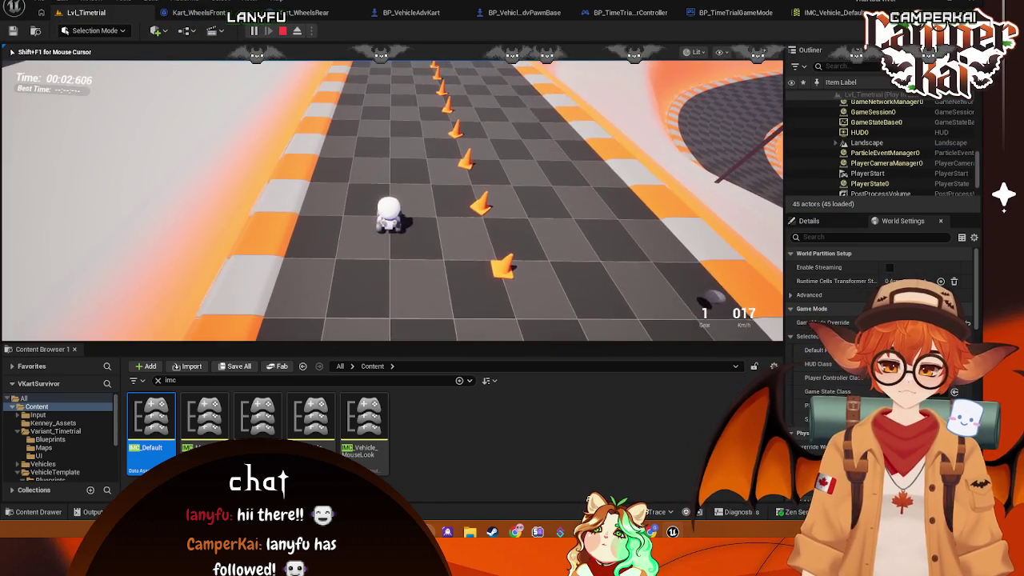
key(Escape)
Step: Look over IMC_Vehicle_Default, Kart_WheelsFront, Kart_WheelsRear, controller and PawnBase, ending on BP_VehicleAdvKart
click(817, 15)
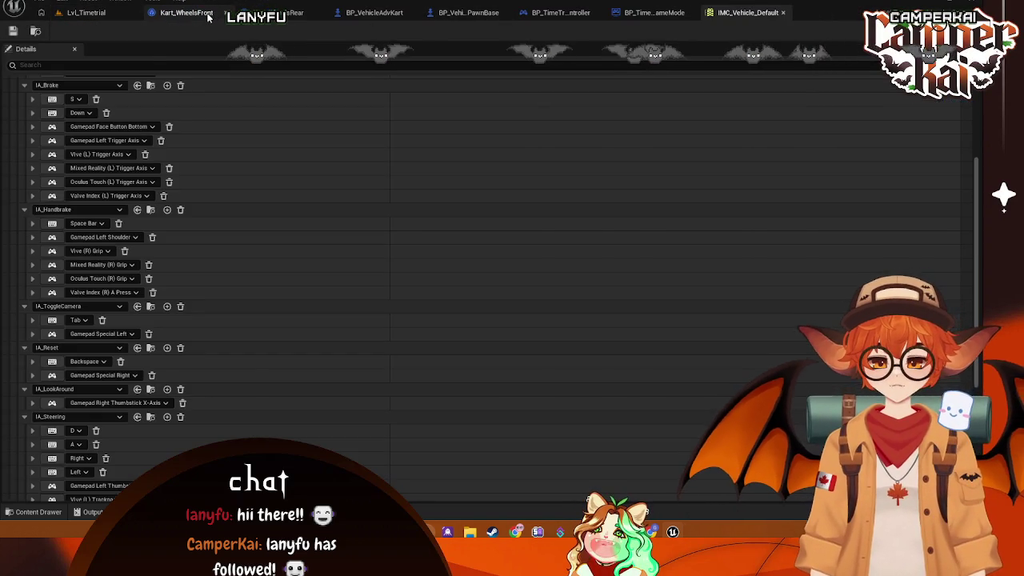
click(186, 13)
click(280, 13)
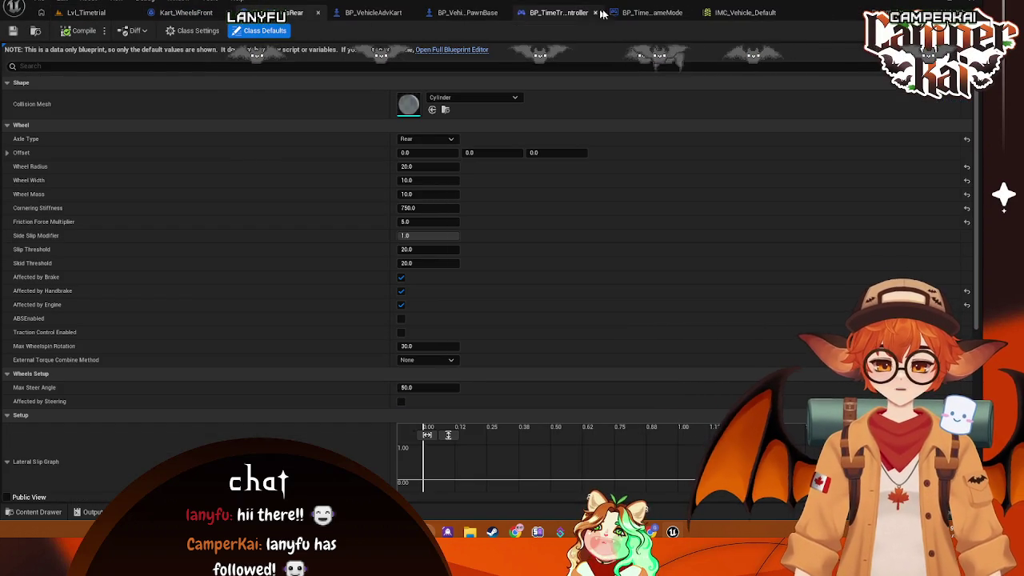
click(592, 13)
click(433, 13)
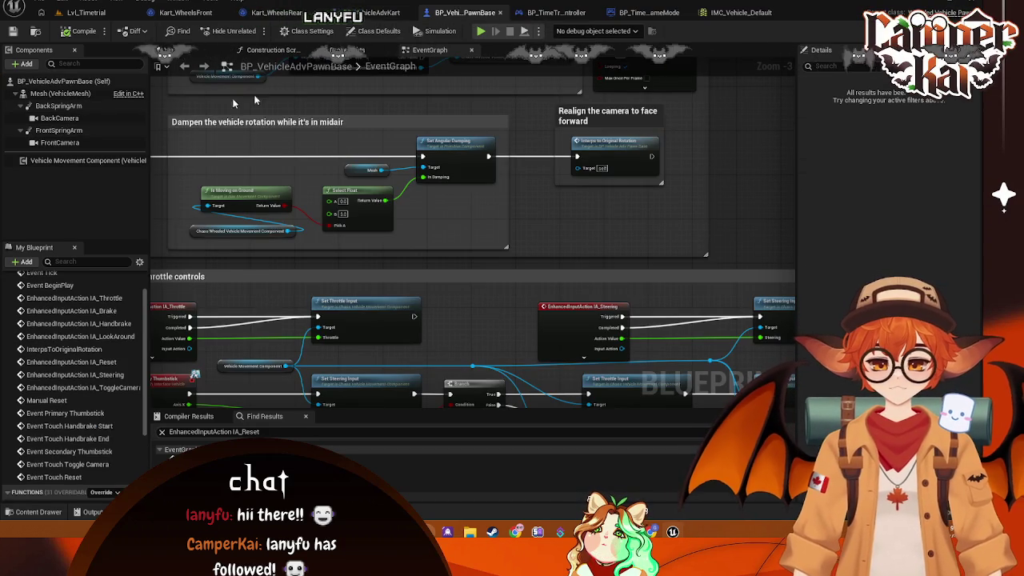
click(371, 13)
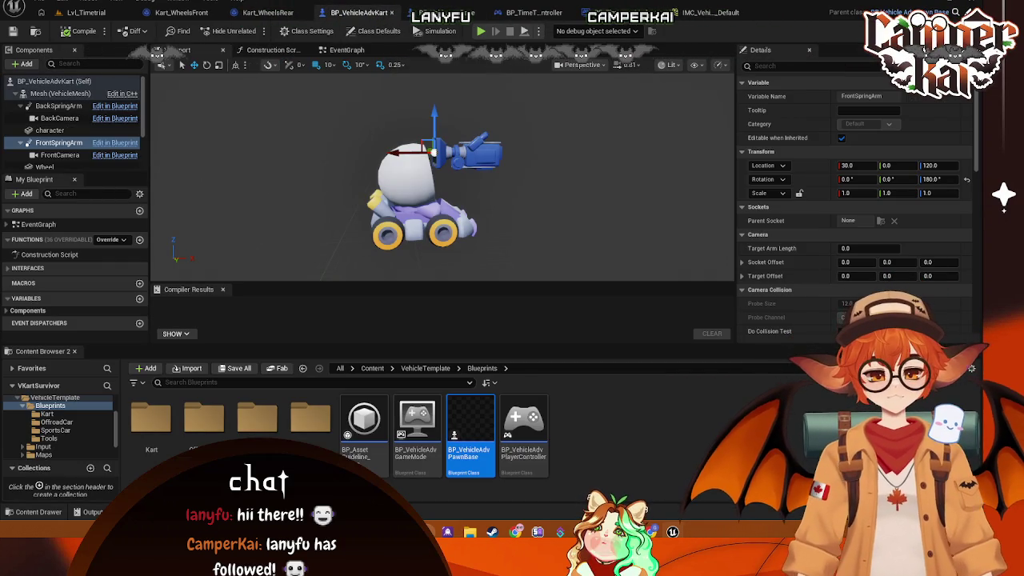
Step: After checking FrontCamera, set FrontSpringArm's Location X from 30 to -50 and compile BP_VehicleAdvKart
click(60, 155)
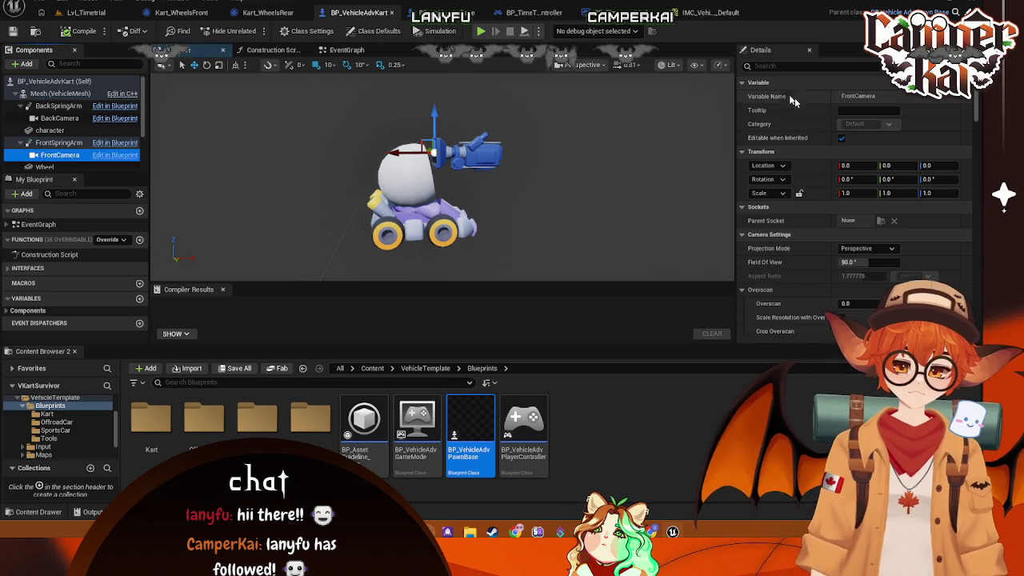
scroll(873, 171, down, 6)
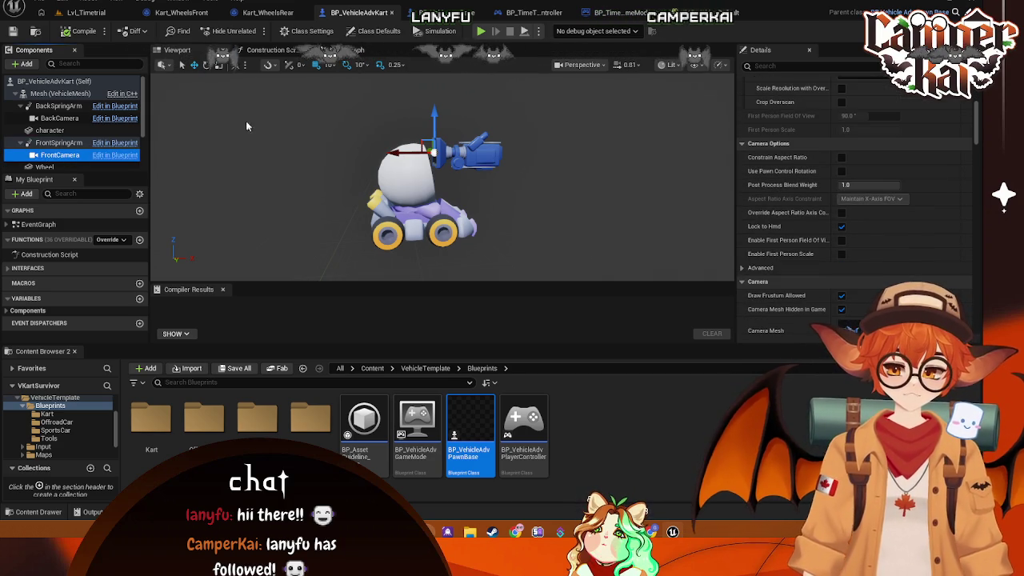
scroll(807, 149, up, 8)
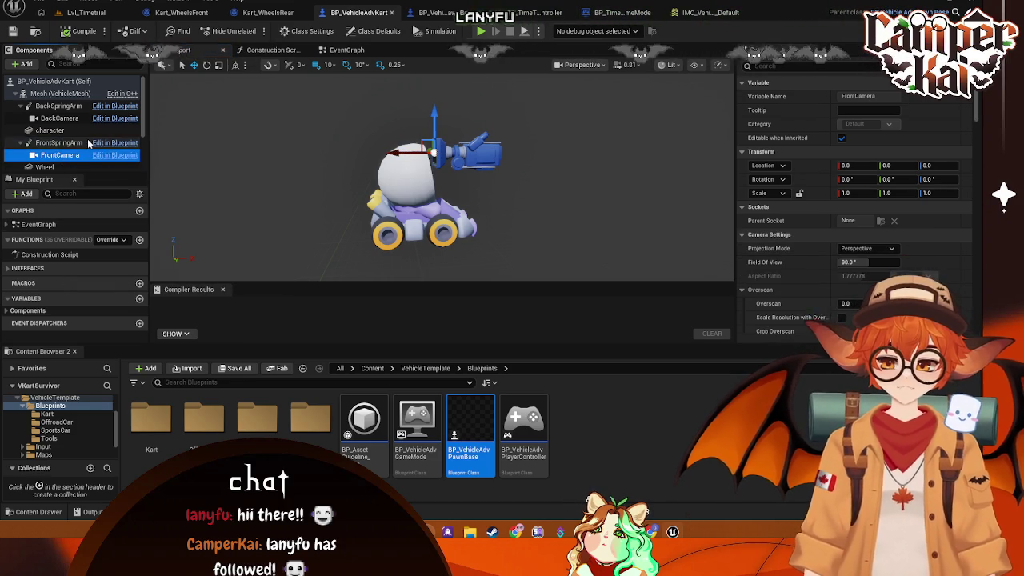
click(59, 142)
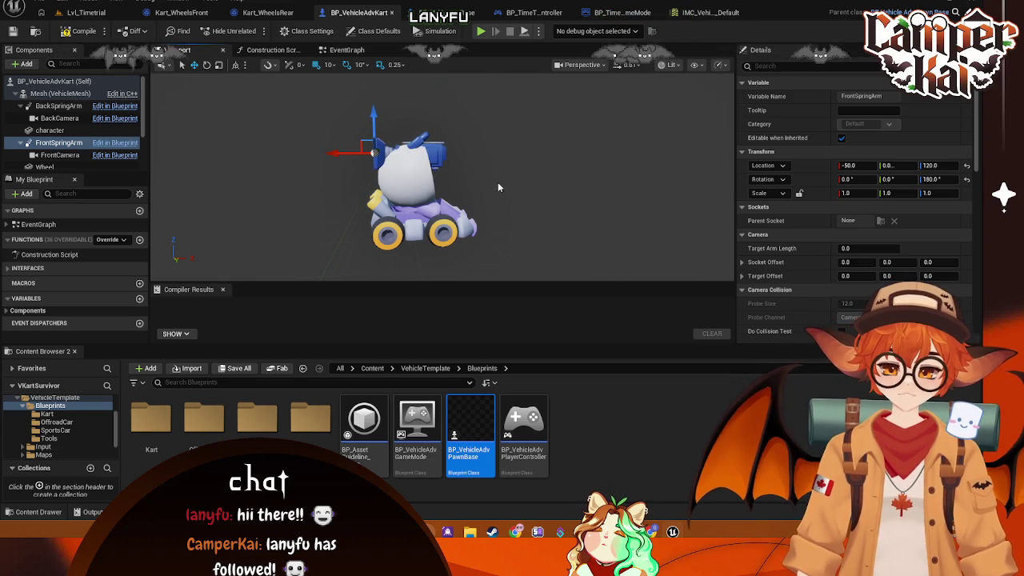
click(77, 31)
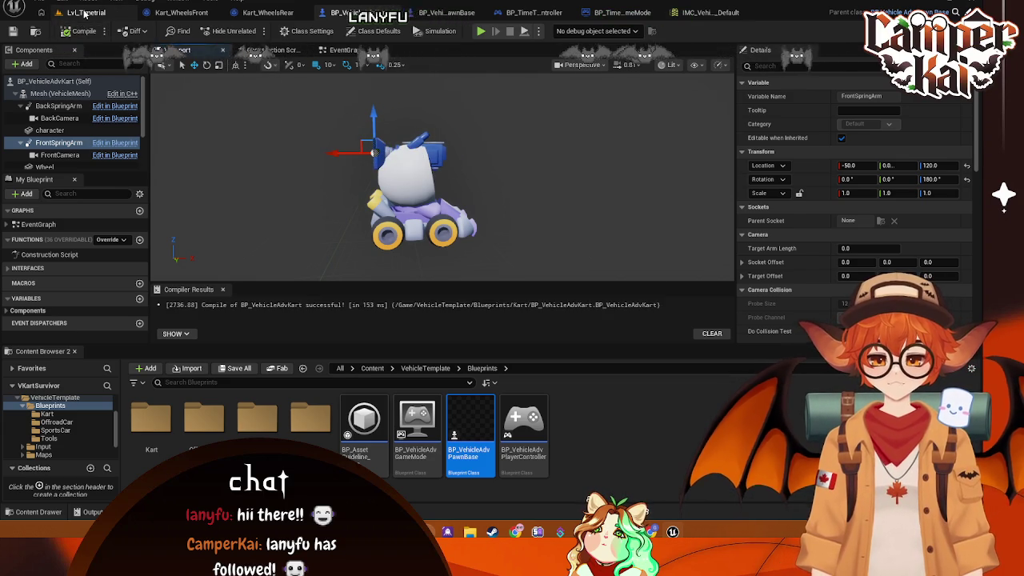
Step: Play Lvl_Timetrial and drive the kart through the orange curves past 00:30, braking in turns, then stop
click(84, 12)
key(alt+p)
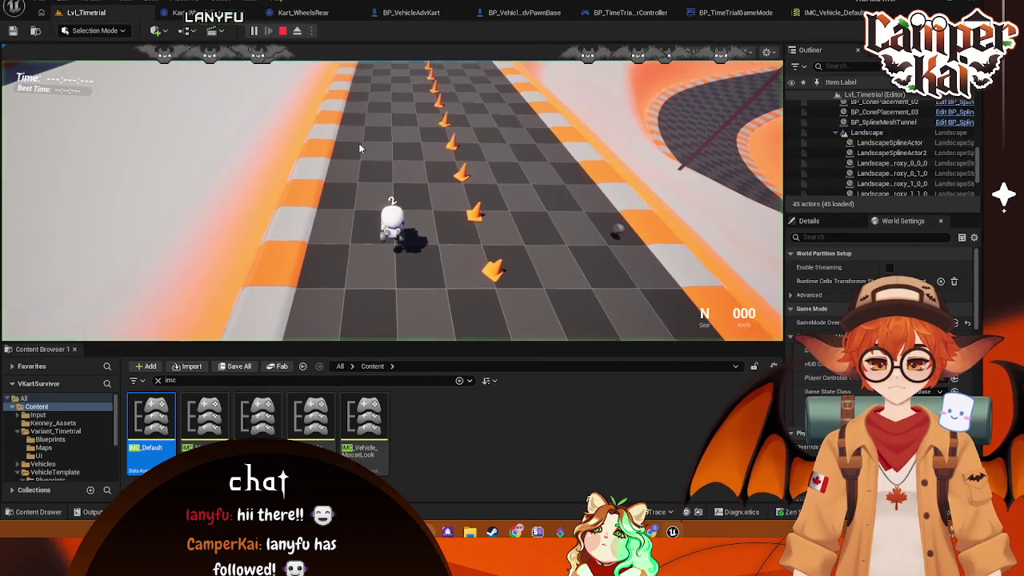
key(w)
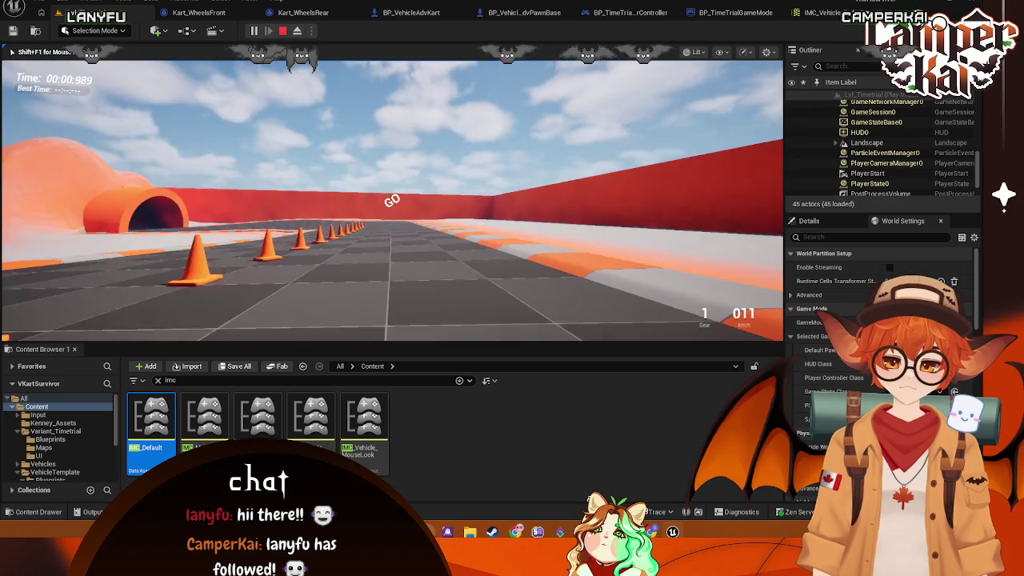
key(w)
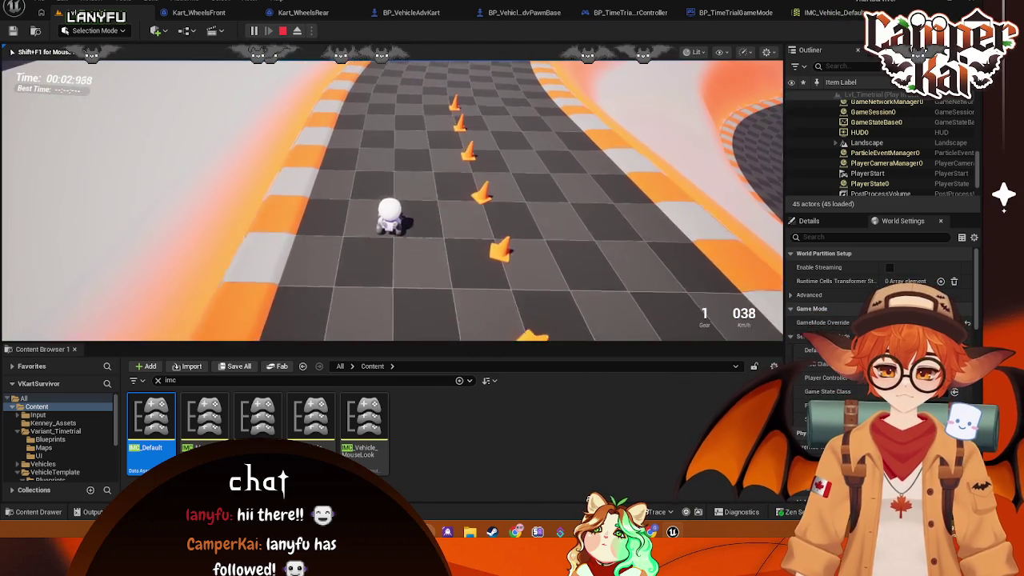
key(w)
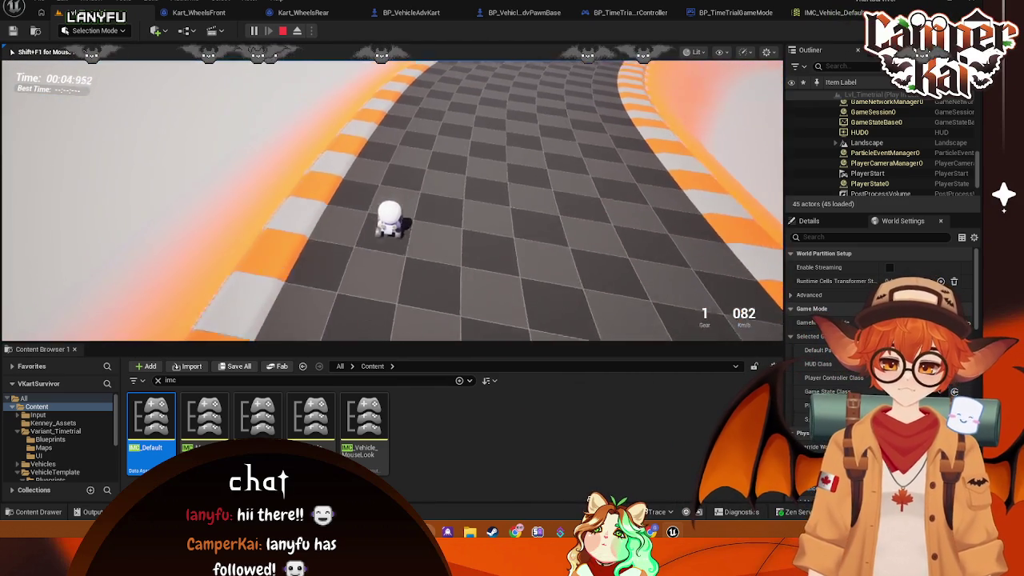
key(s)
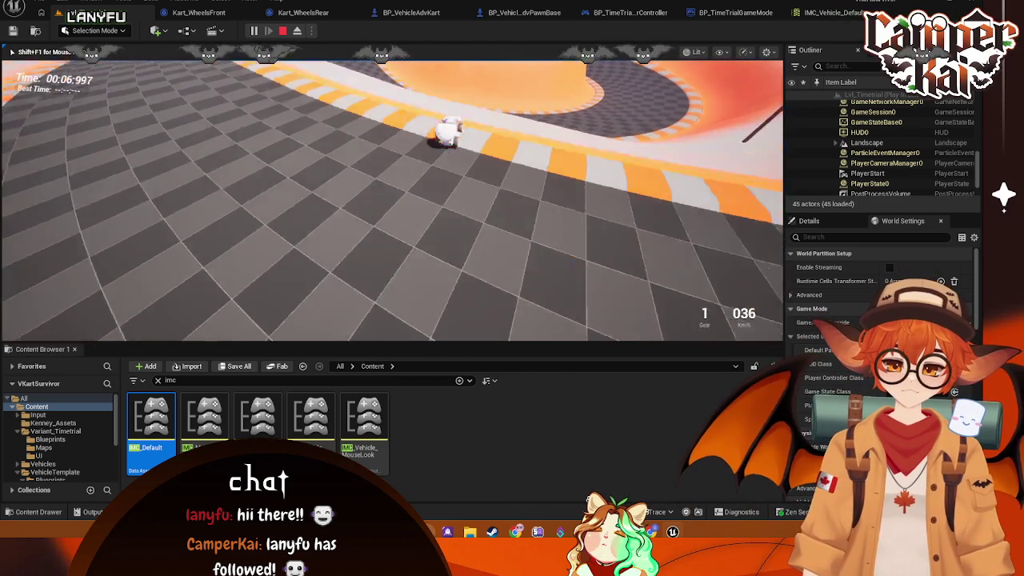
key(w)
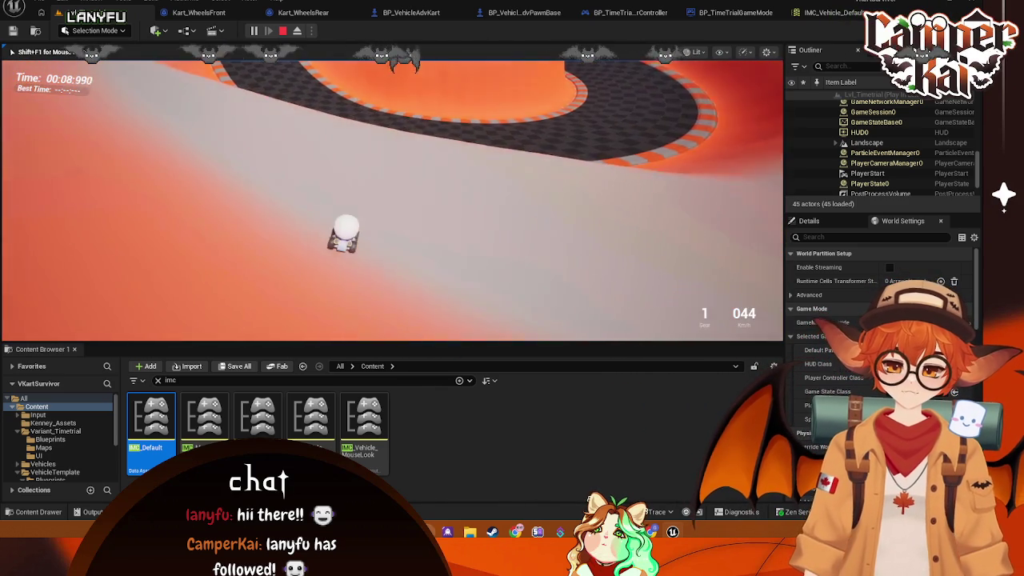
key(w)
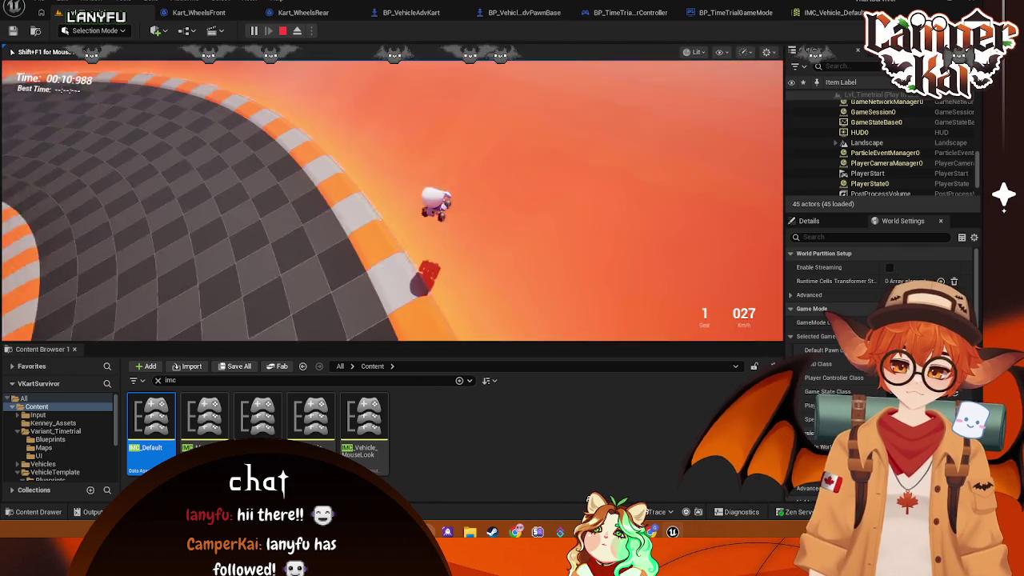
key(s)
key(s)
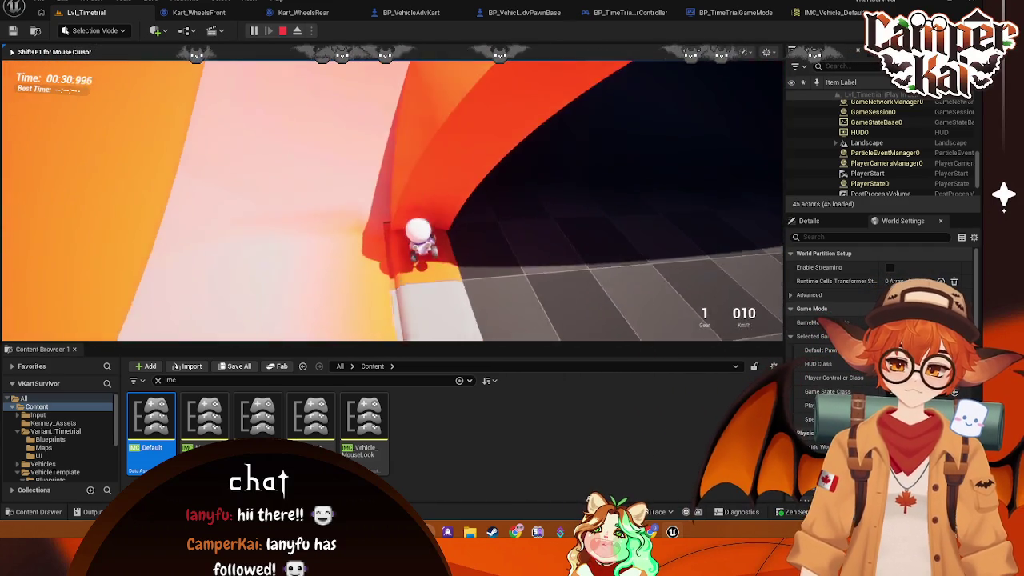
key(Escape)
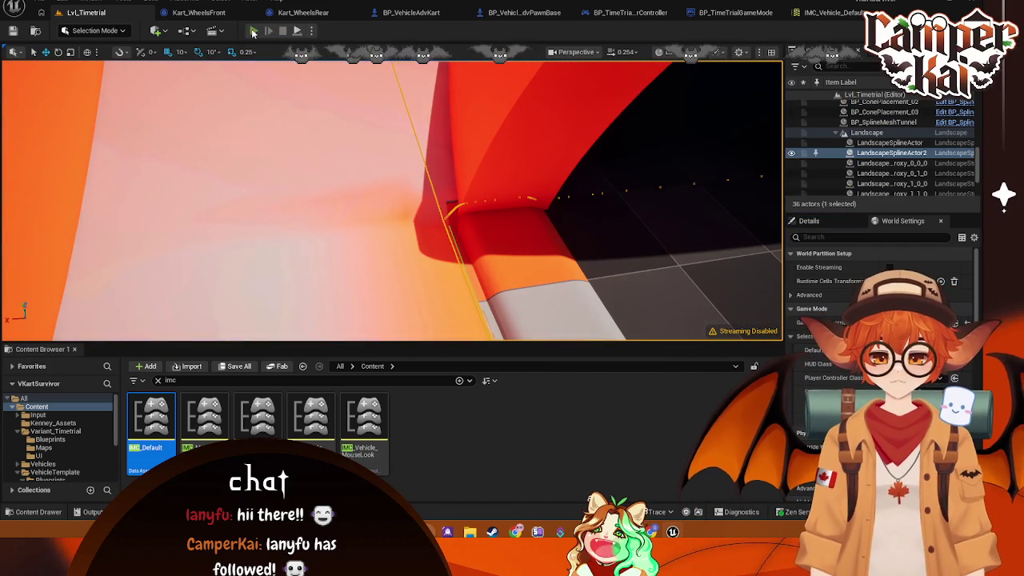
Step: Start a new play session and drive the kart down the cone-lined straight into the right turn
key(alt+p)
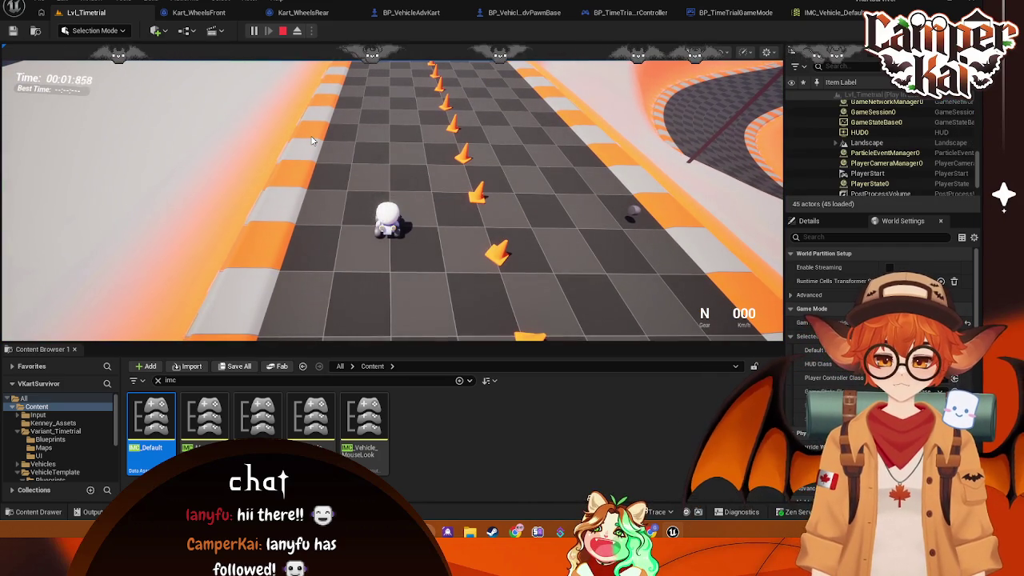
key(w)
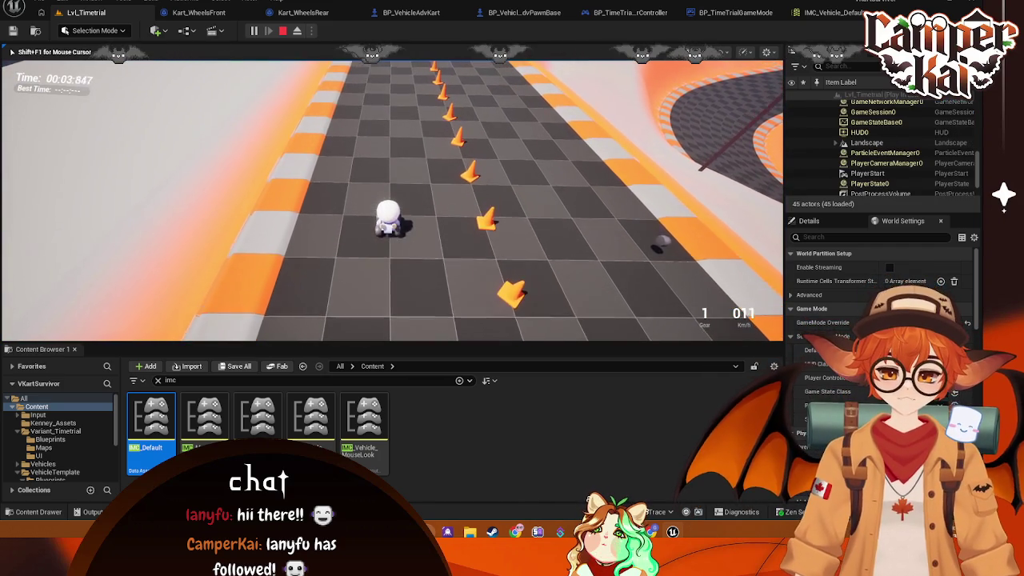
key(w)
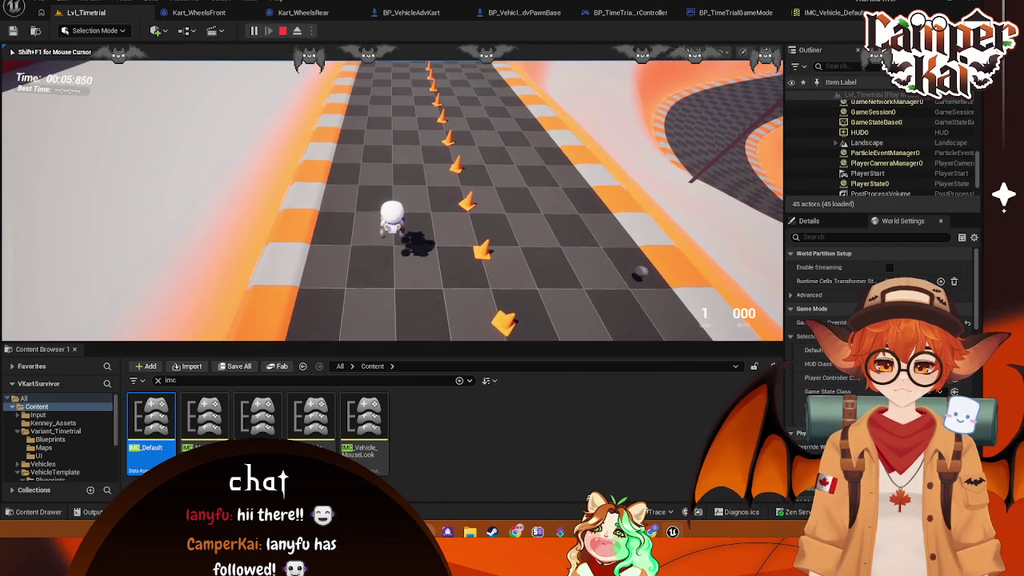
key(w)
key(d)
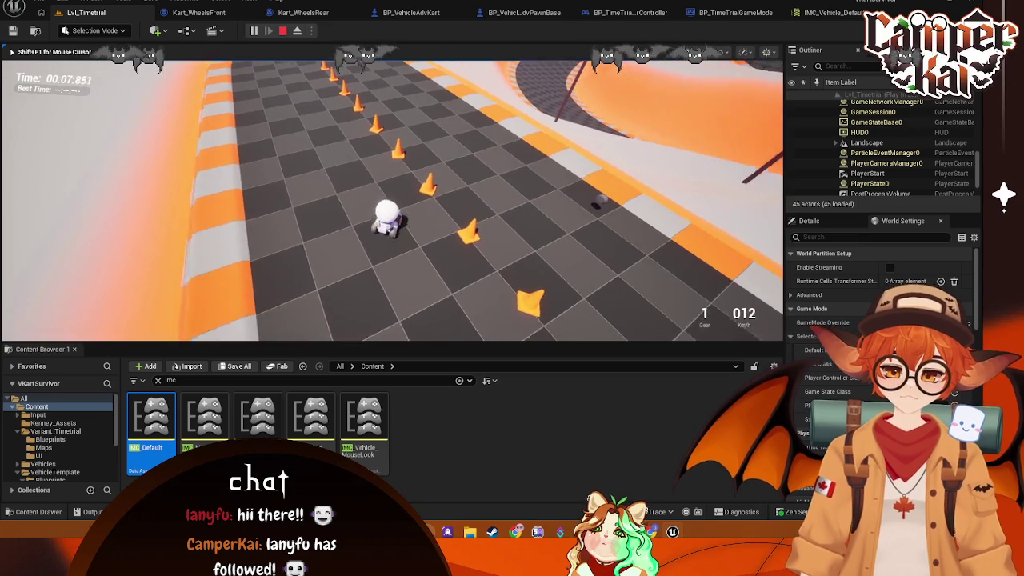
key(w)
key(d)
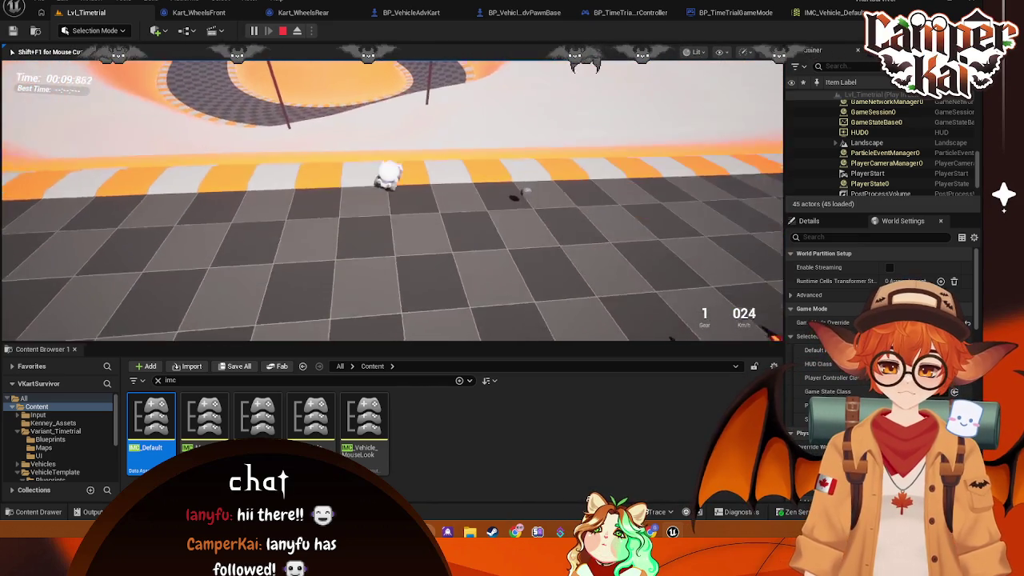
Step: Accelerate around the curve away from the outer wall, stop, and open IMC_Vehicle_Default
key(w)
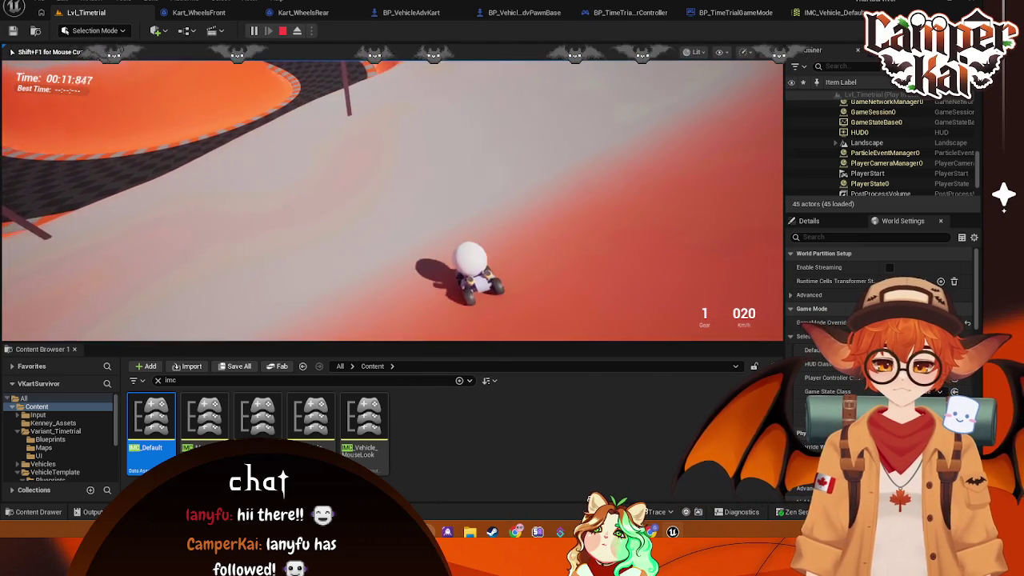
key(w)
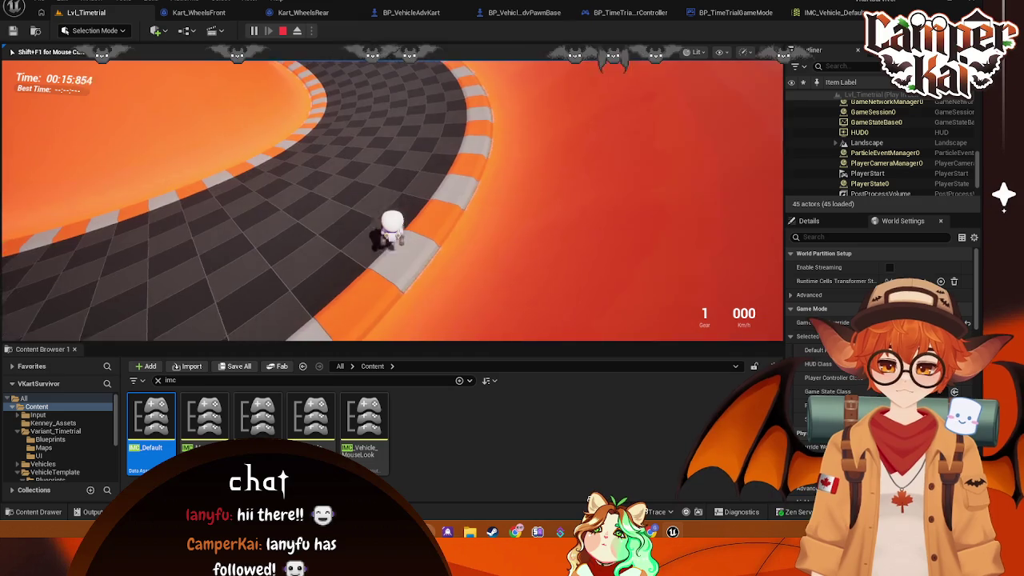
key(s)
key(w)
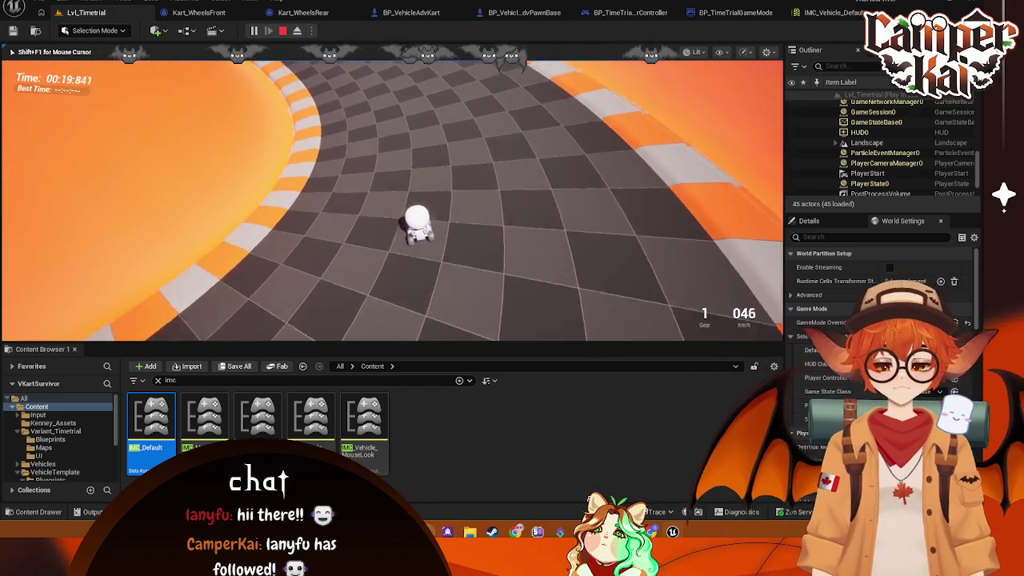
key(Escape)
click(819, 8)
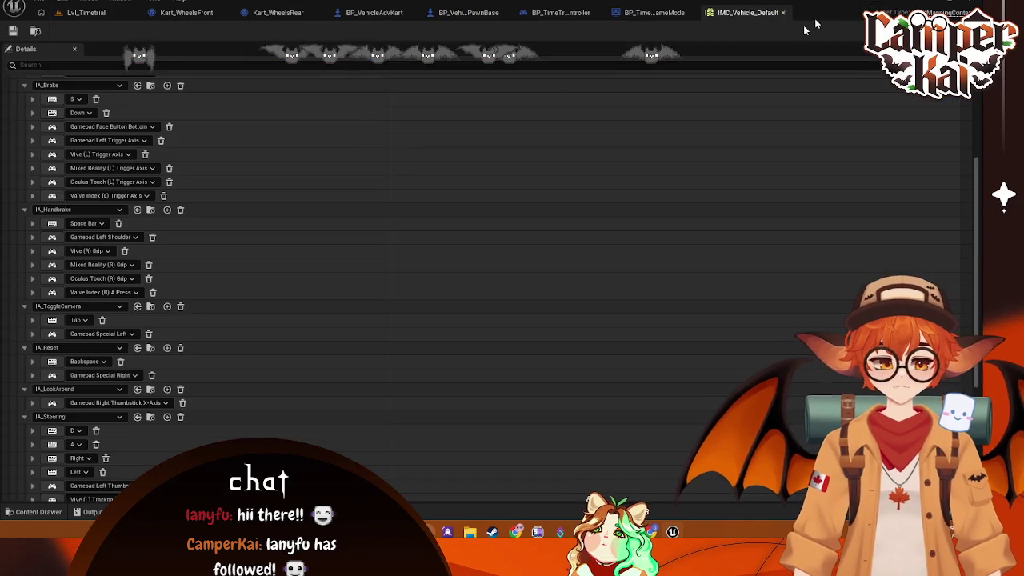
Step: Collapse and re-expand the IA_Throttle and IA_Brake mapping groups in IMC_Vehicle_Default
scroll(35, 116, down, 5)
scroll(35, 117, up, 5)
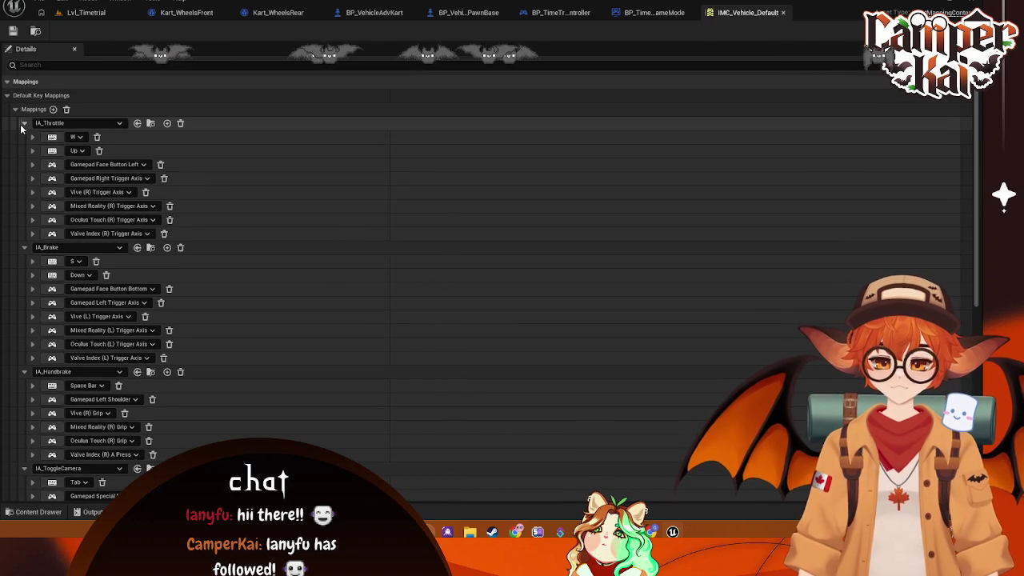
click(24, 123)
click(24, 137)
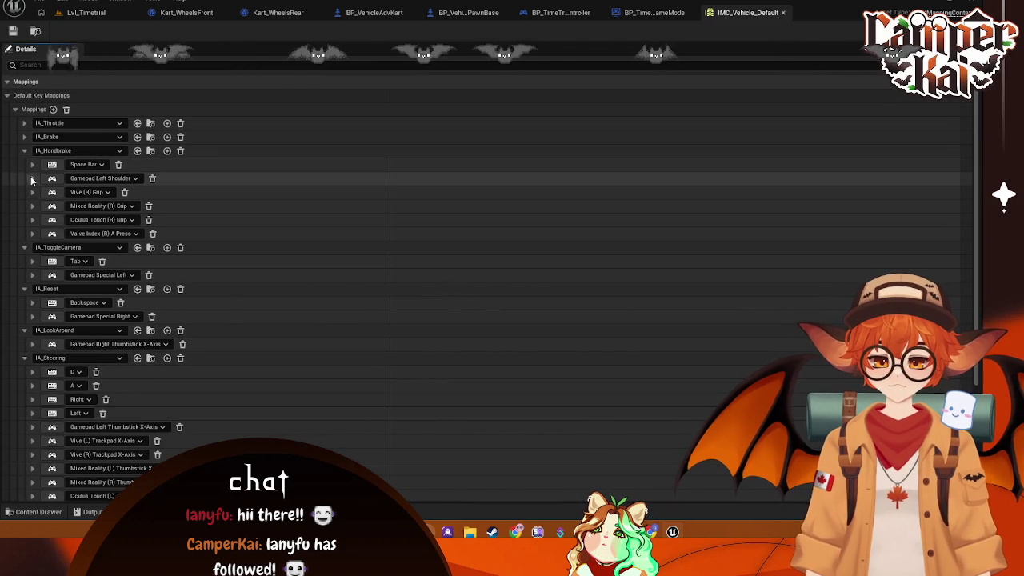
click(24, 137)
click(24, 124)
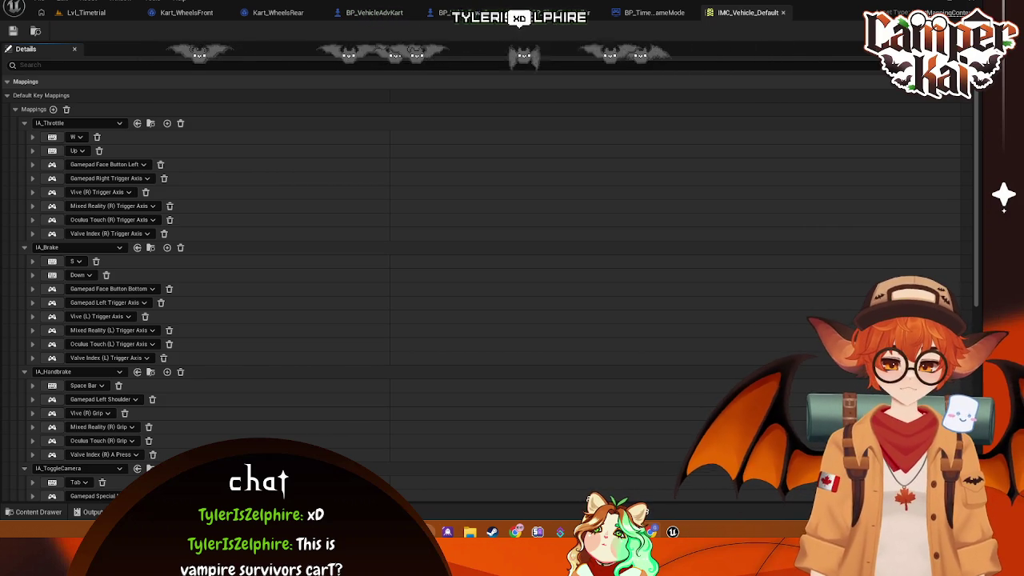
Step: Scroll through the remaining mappings down to IA_Headlights, then return to Lvl_Timetrial
scroll(253, 271, down, 2)
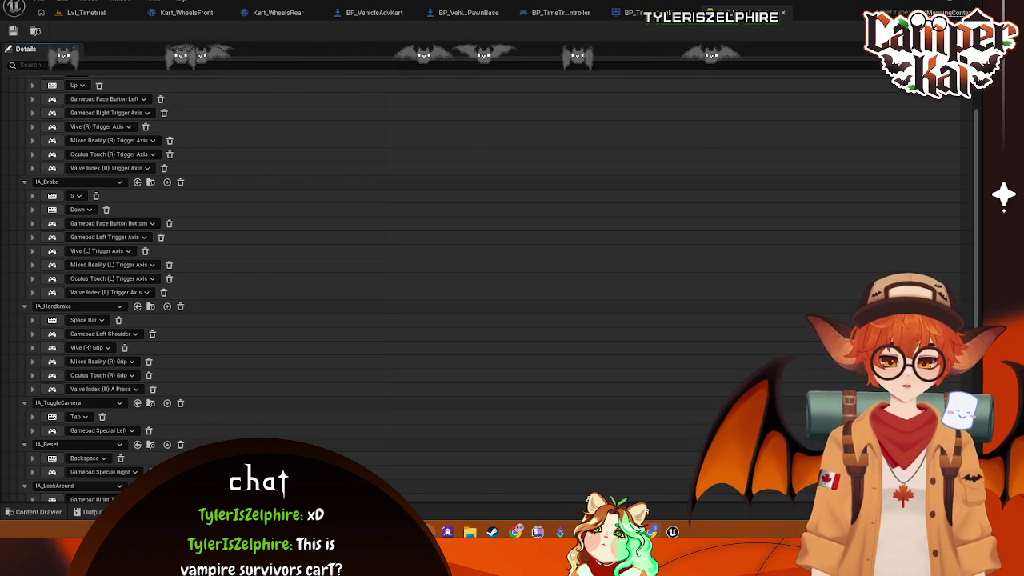
scroll(160, 320, down, 1)
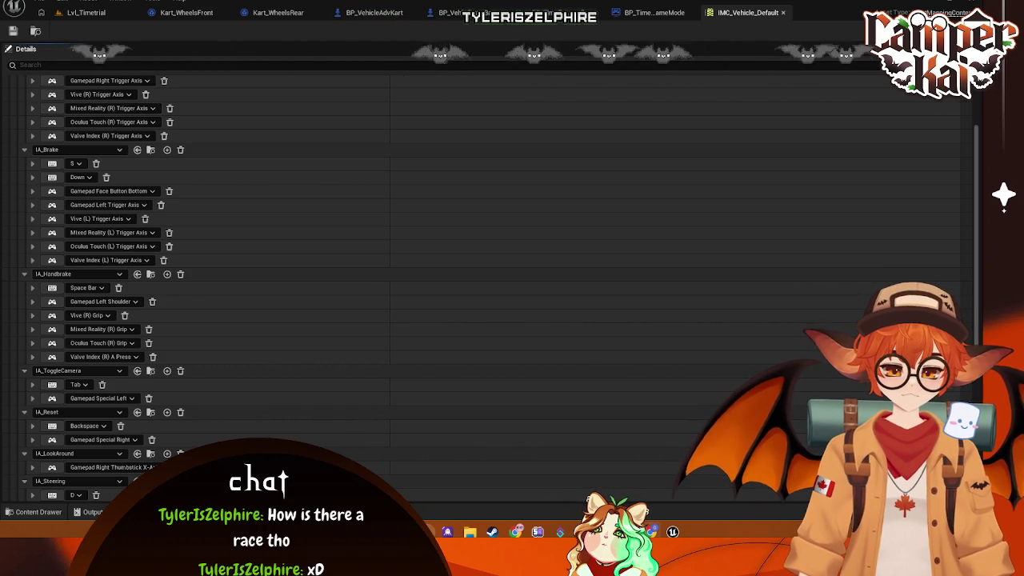
scroll(193, 410, down, 1)
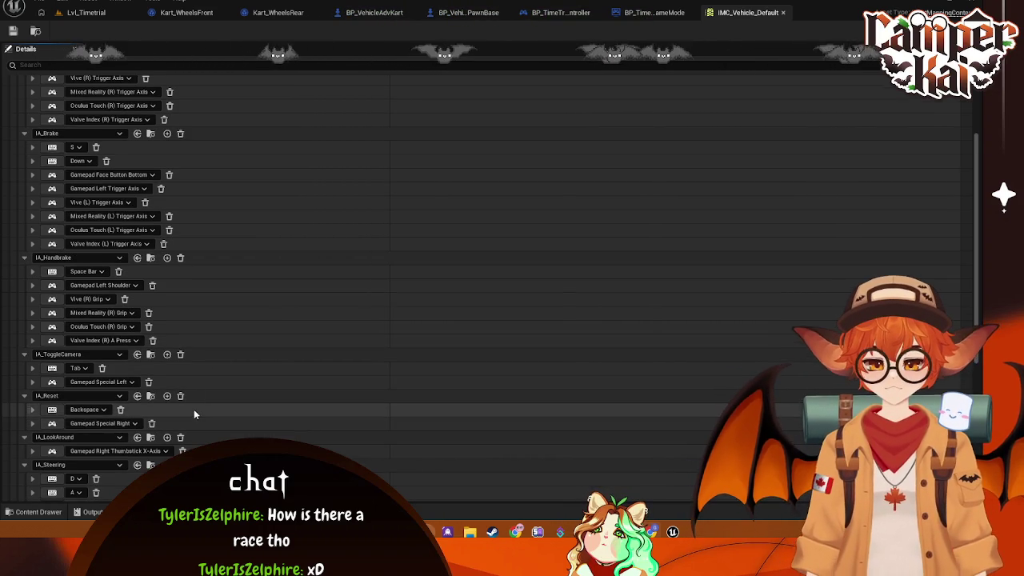
scroll(194, 412, down, 1)
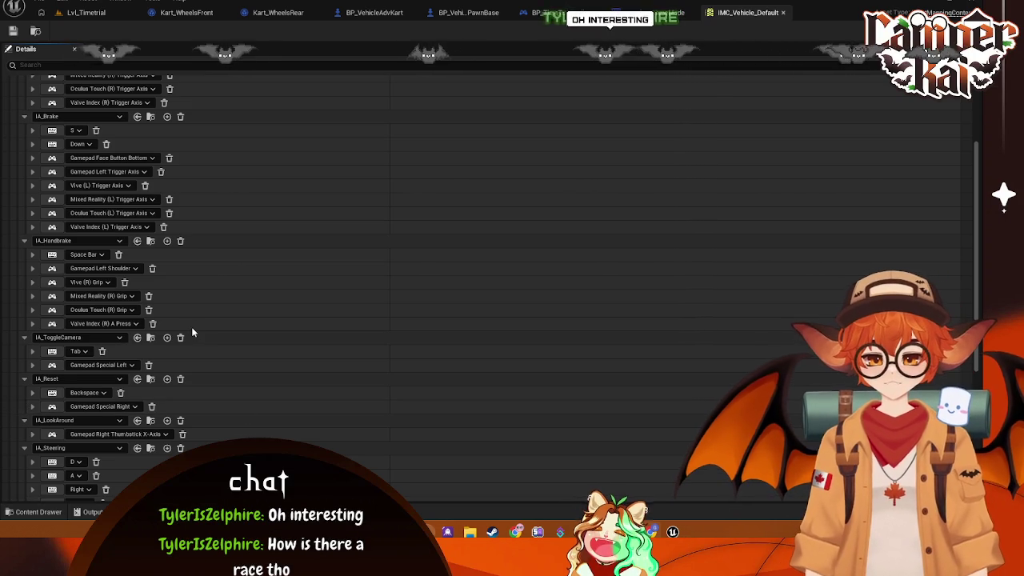
scroll(199, 337, down, 3)
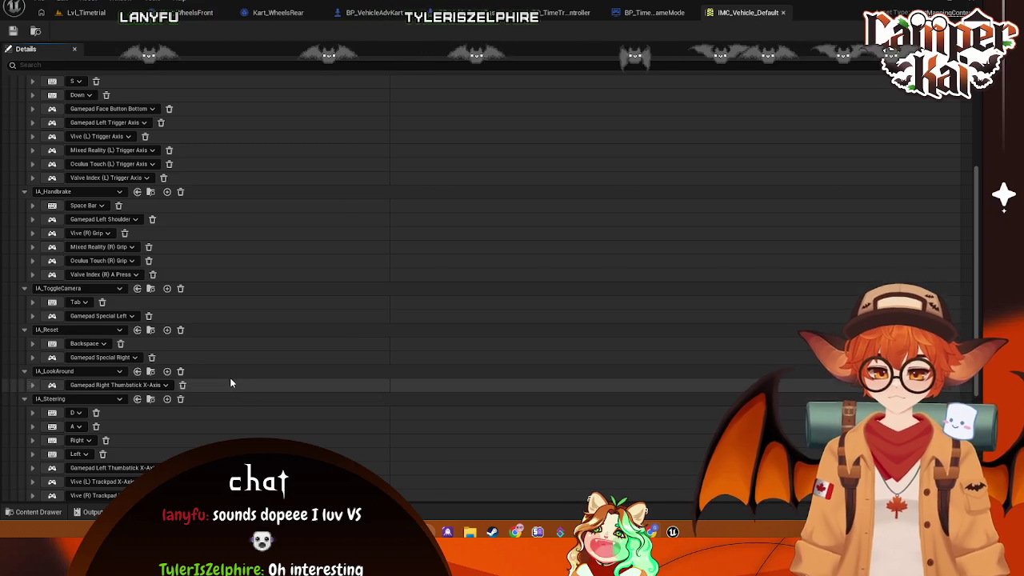
scroll(230, 377, down, 3)
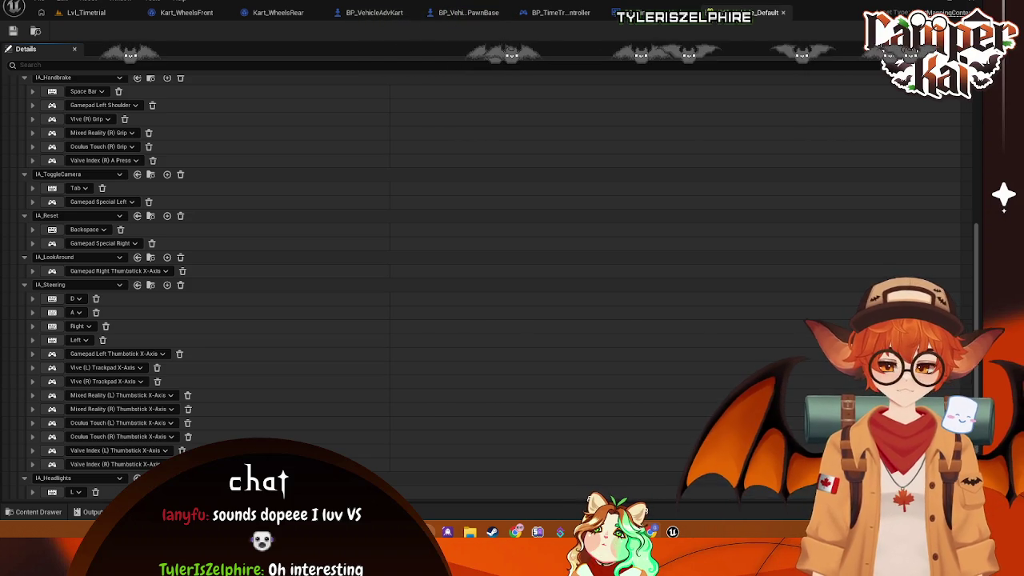
scroll(294, 295, down, 2)
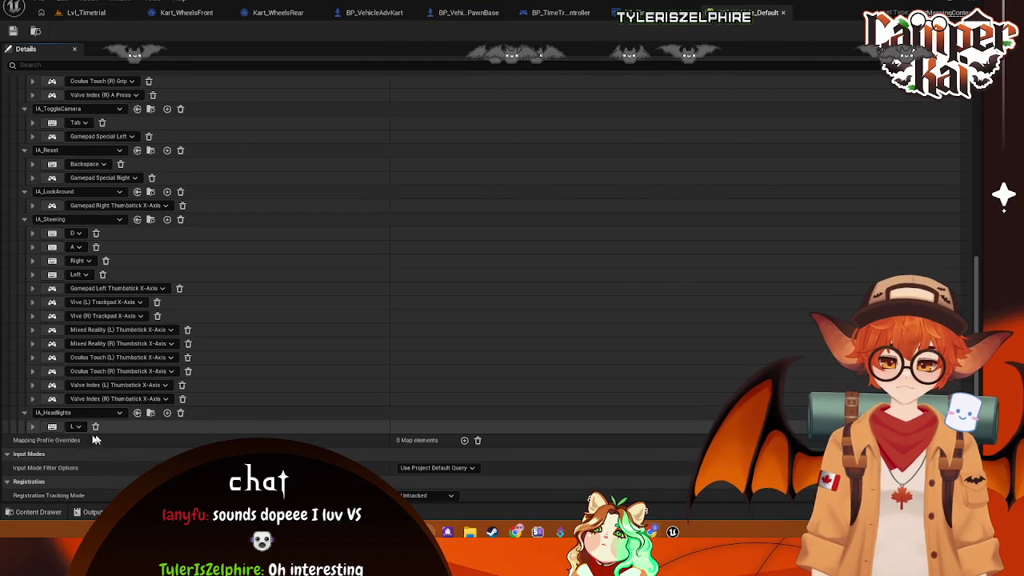
click(95, 14)
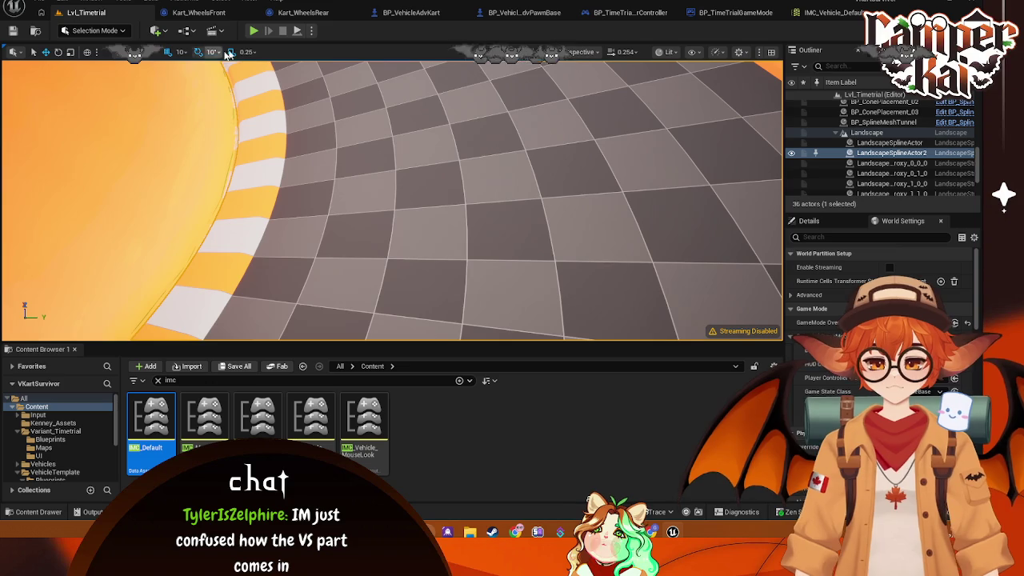
Step: Play Lvl_Timetrial with Alt+P and drive the kart forward, steering right into the first curve
key(alt+p)
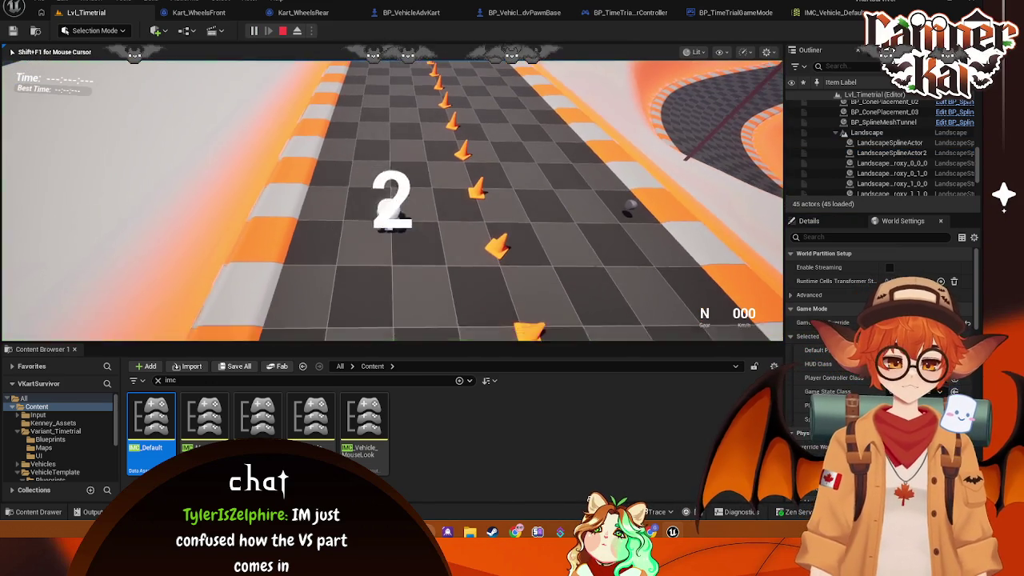
key(w)
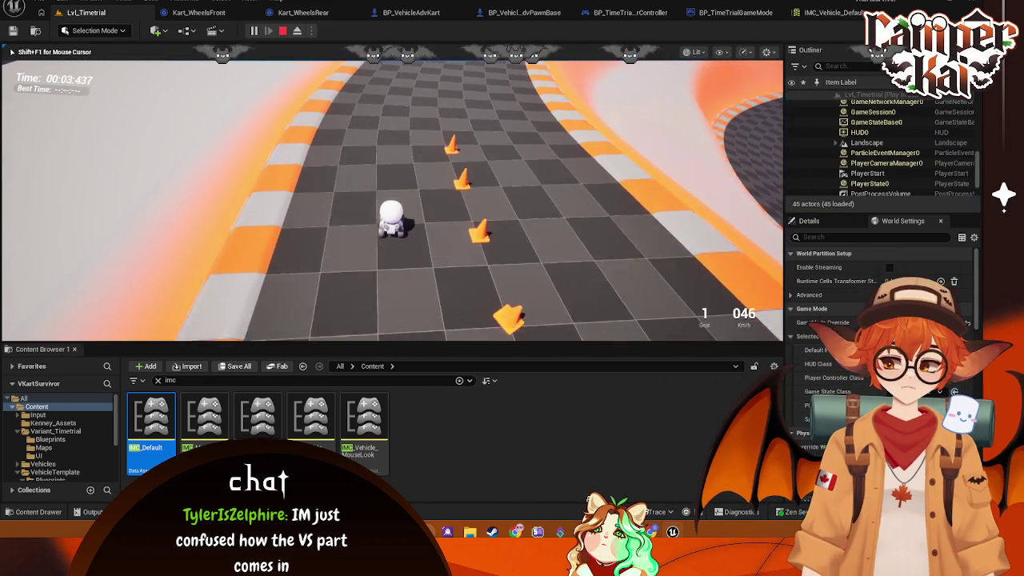
key(d)
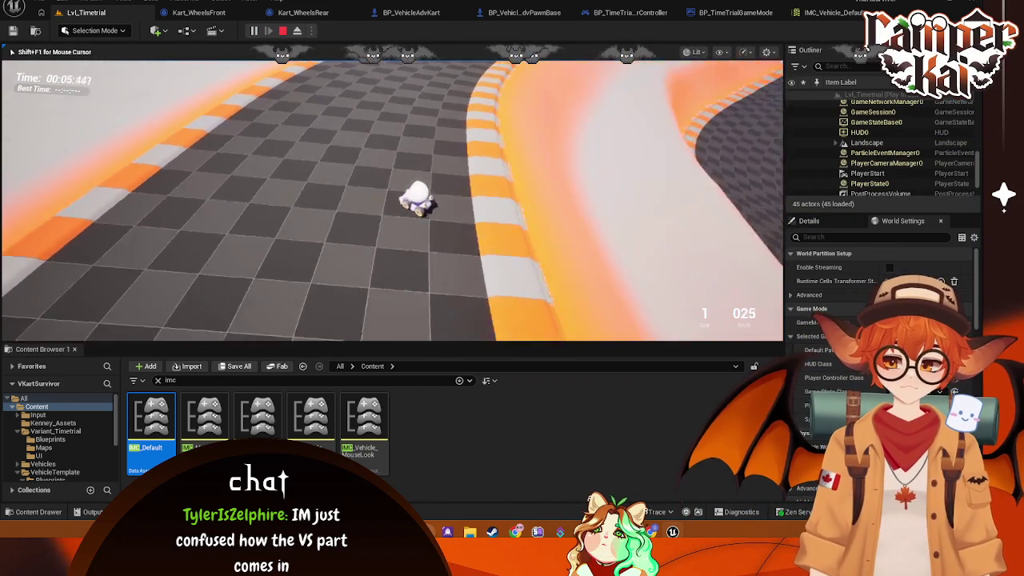
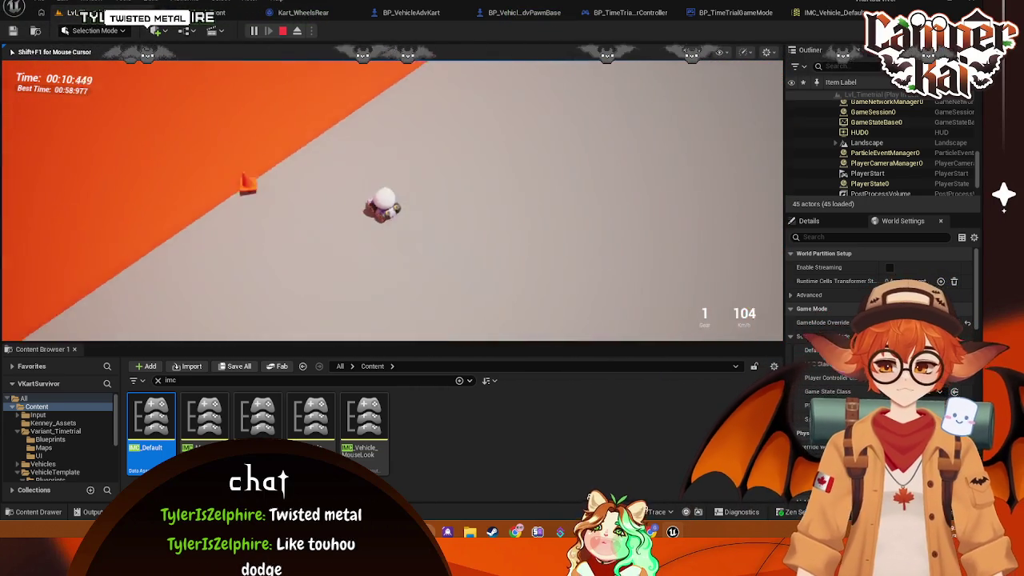
Step: Stop the play session and add a new IA_Jump mapping in IMC_Vehicle_Default
key(Escape)
click(836, 13)
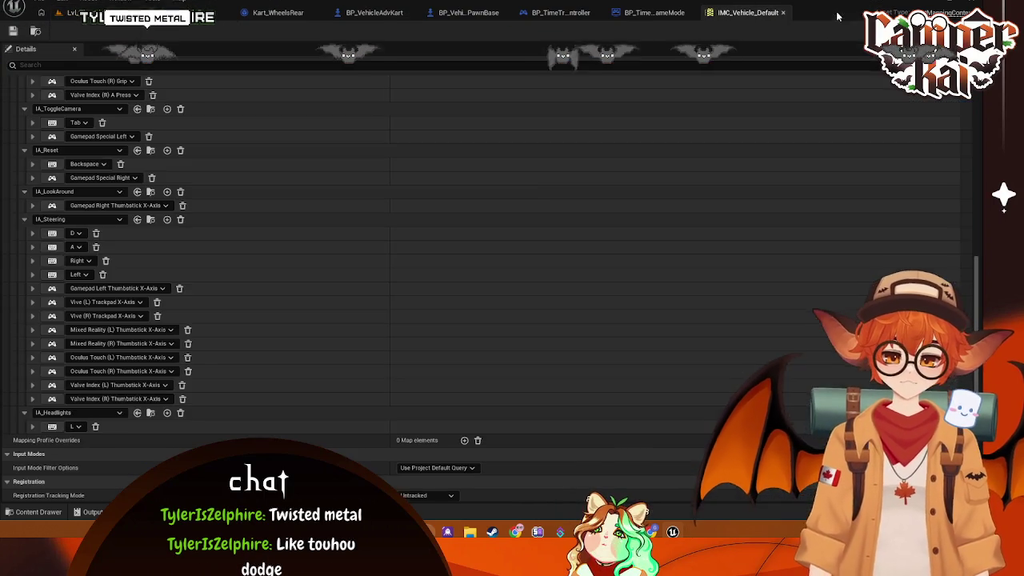
scroll(121, 263, up, 5)
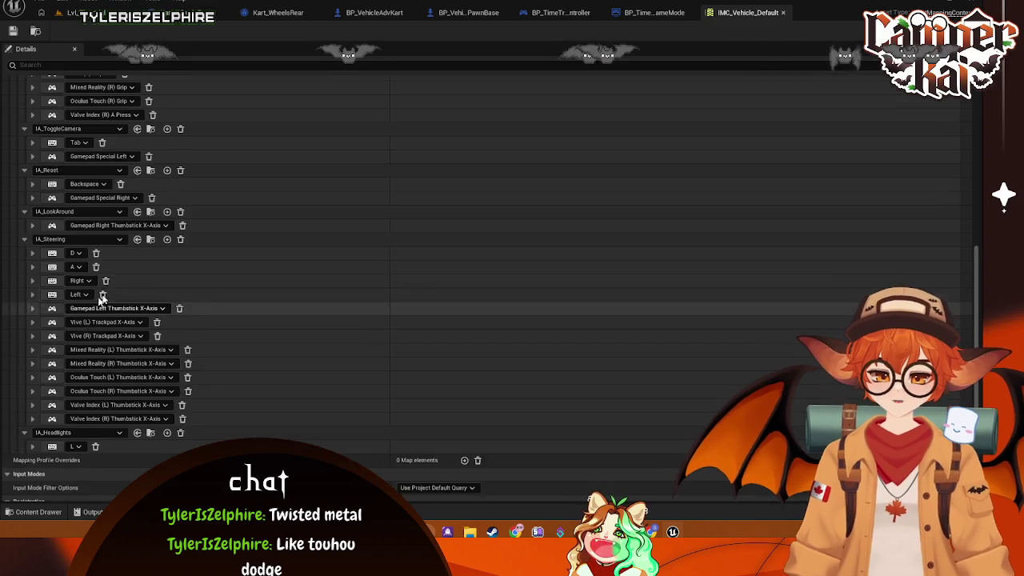
scroll(122, 262, up, 3)
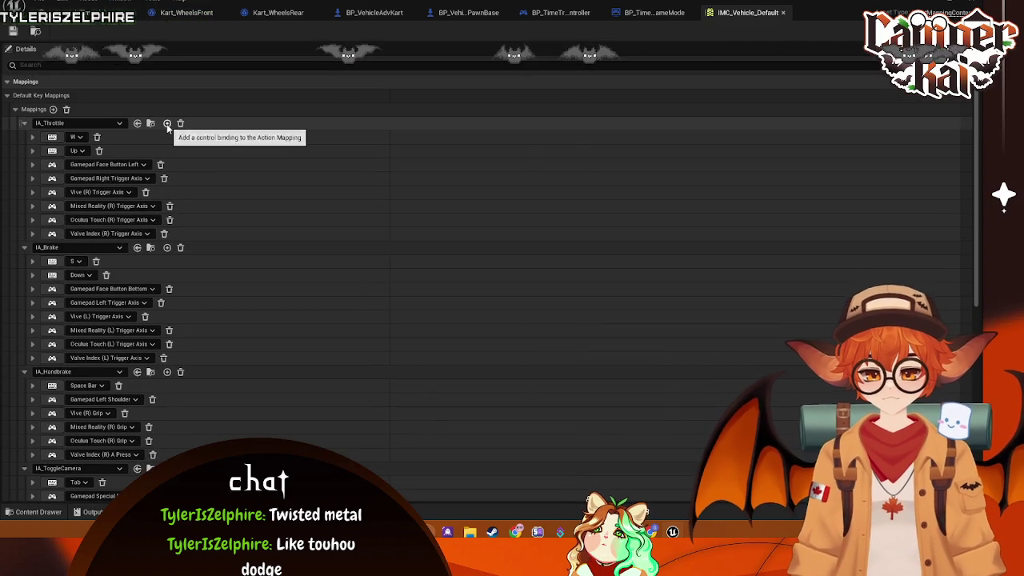
scroll(252, 194, down, 10)
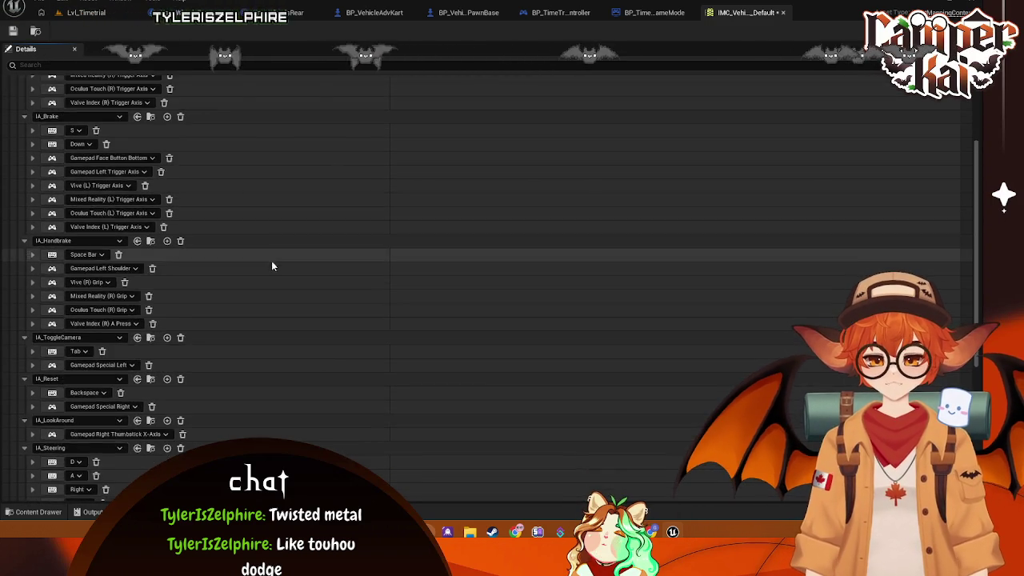
click(96, 397)
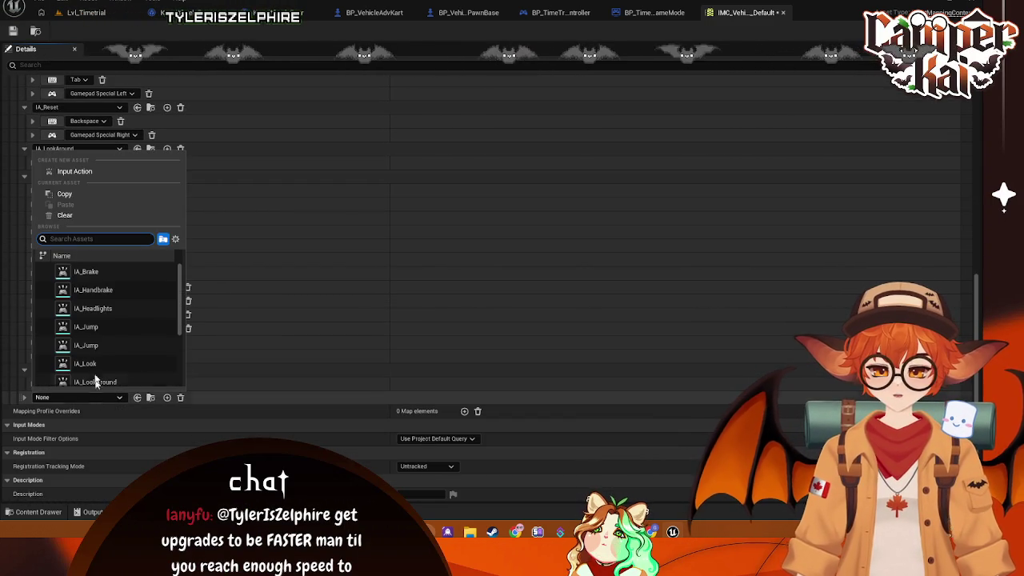
text(IA)
click(106, 331)
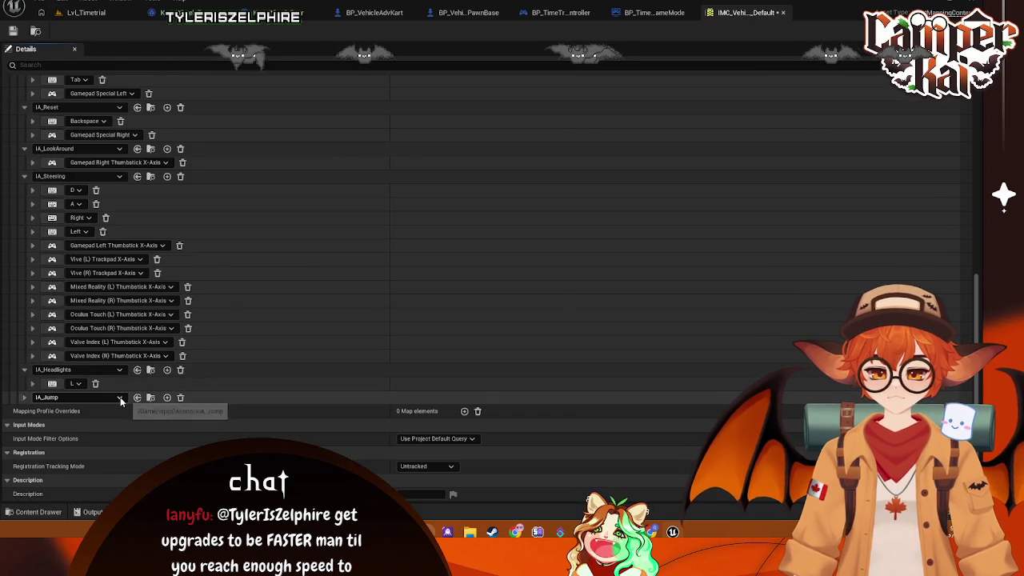
click(120, 396)
key(Escape)
Step: Bind the IA_Jump mapping to Space Bar, leaving the handbrake key unchanged
click(25, 397)
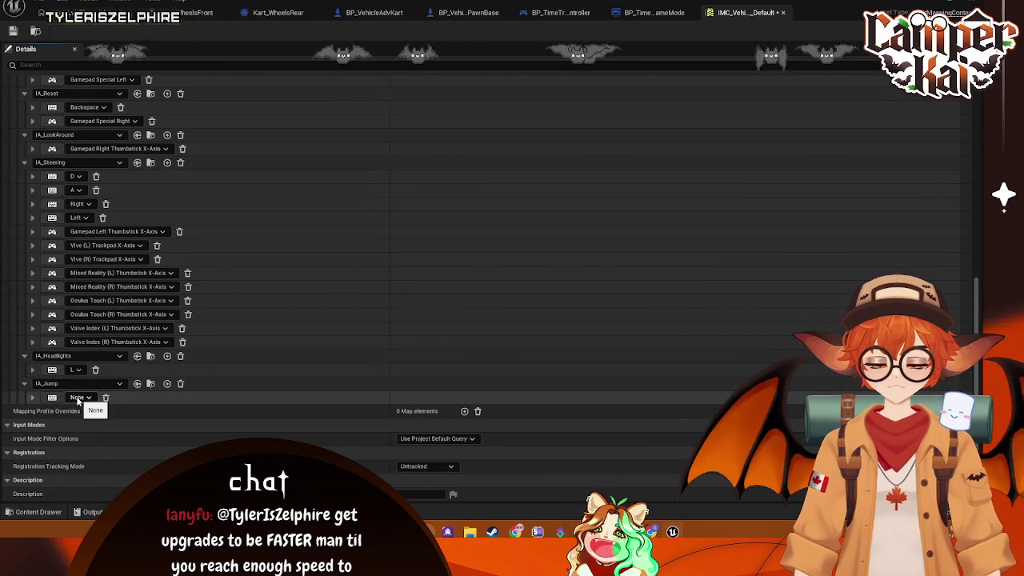
scroll(88, 336, up, 6)
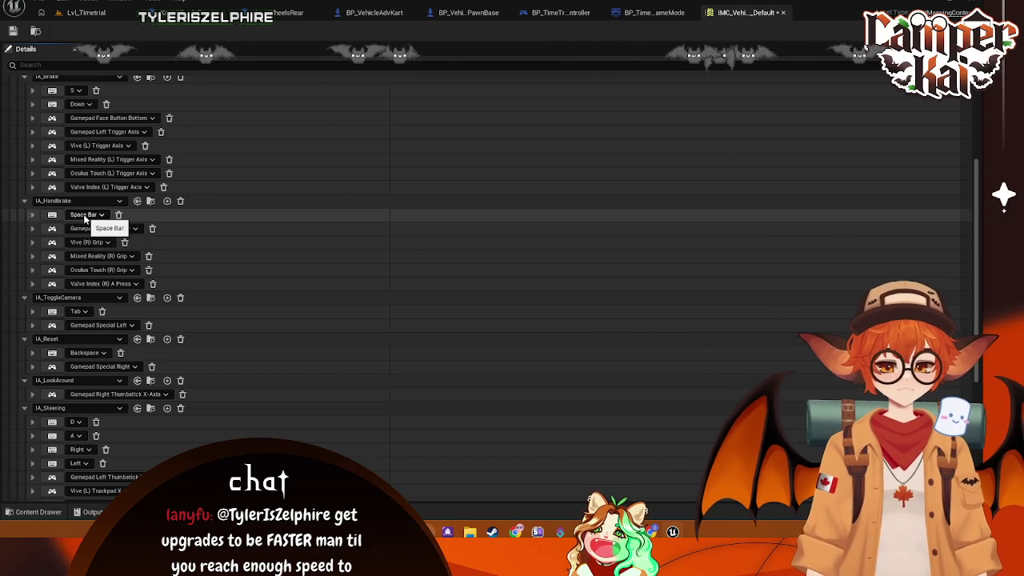
click(83, 215)
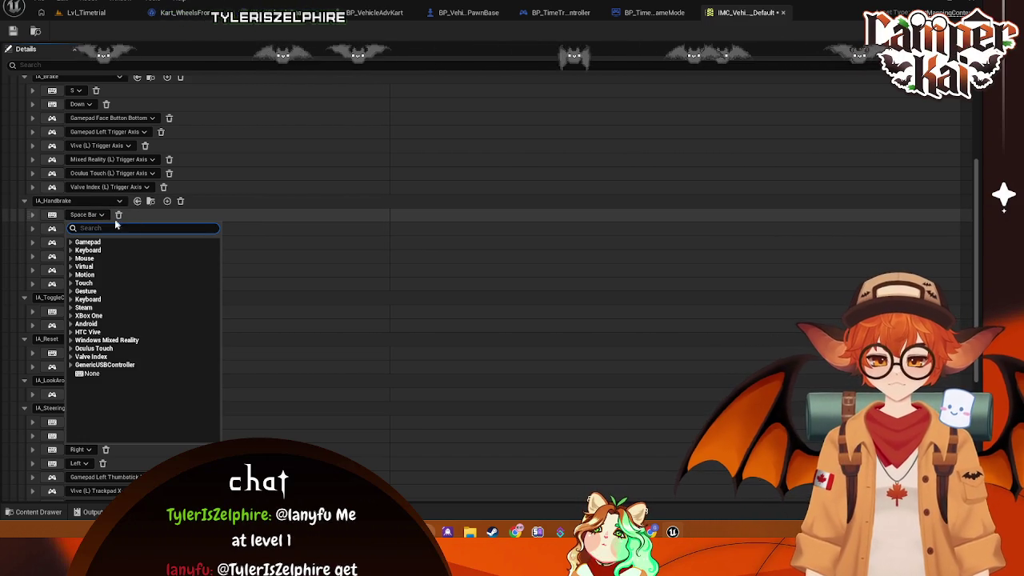
key(Escape)
scroll(156, 344, down, 5)
click(78, 397)
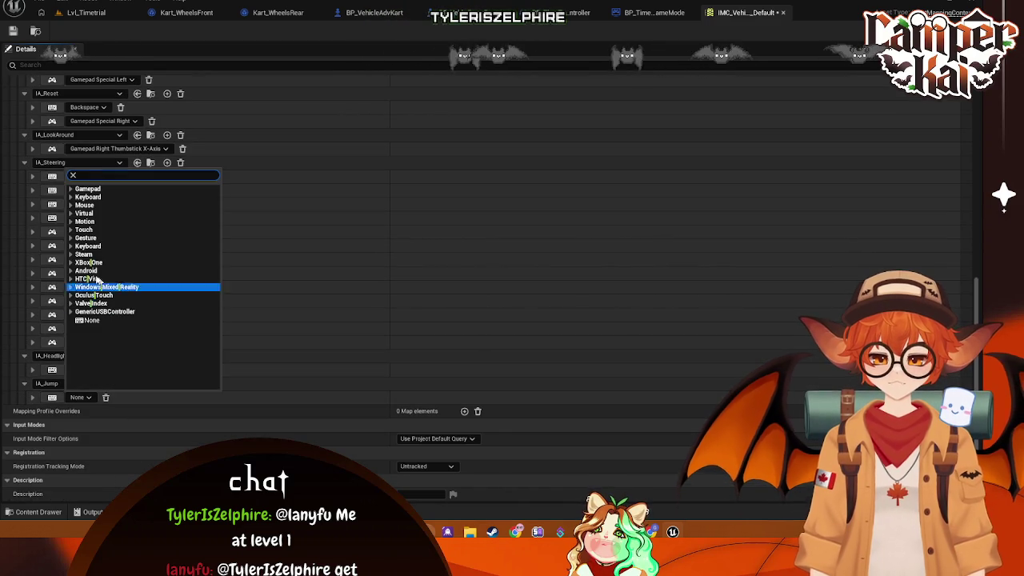
click(52, 397)
key(space)
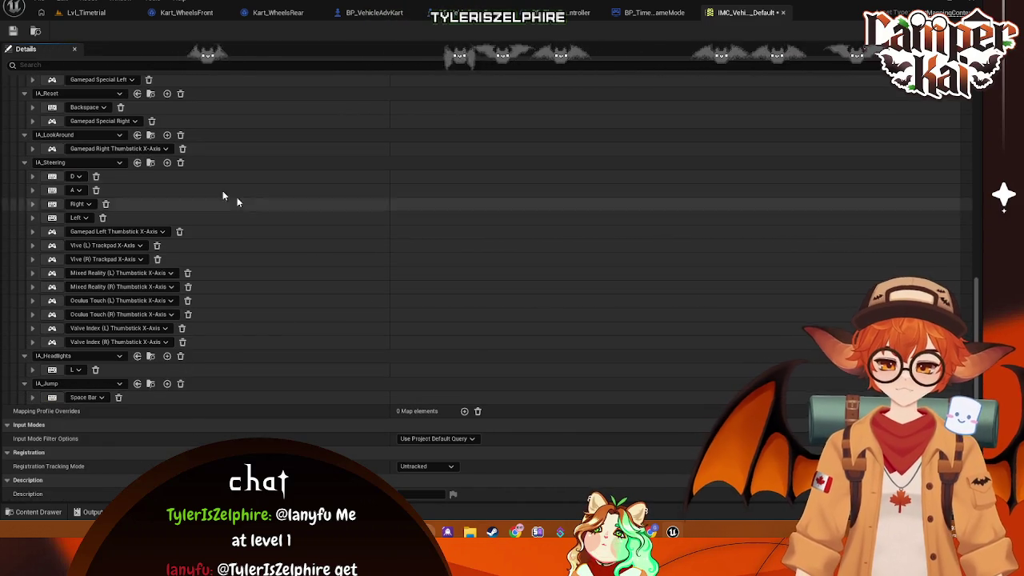
Step: Save all assets and return to the Lvl_Timetrial level
click(39, 2)
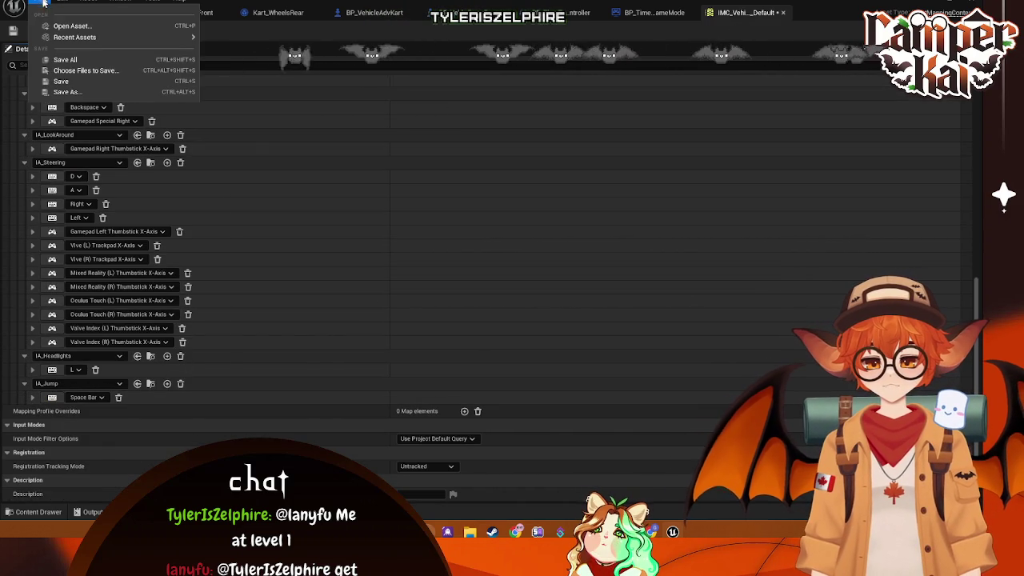
click(66, 59)
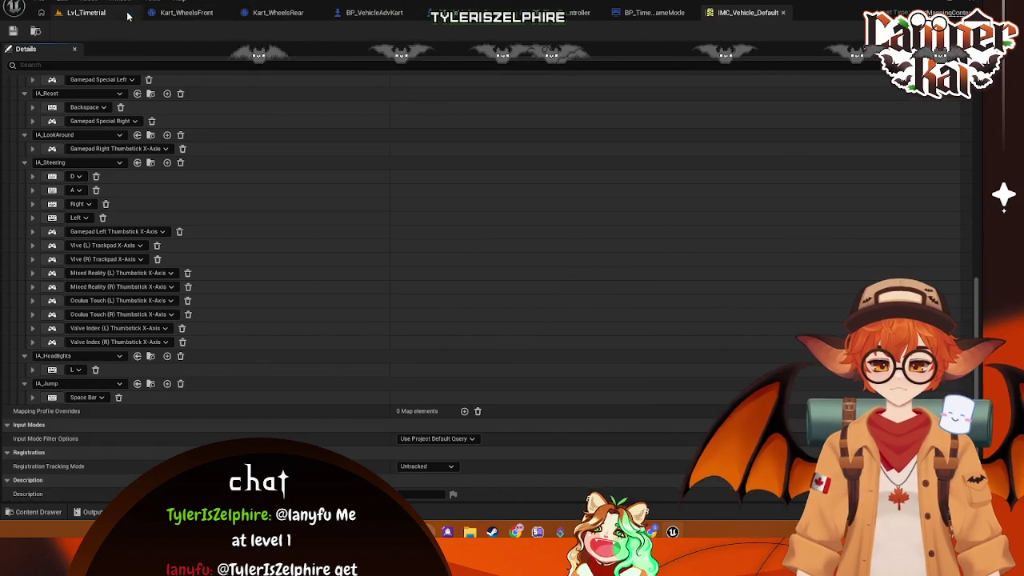
click(144, 14)
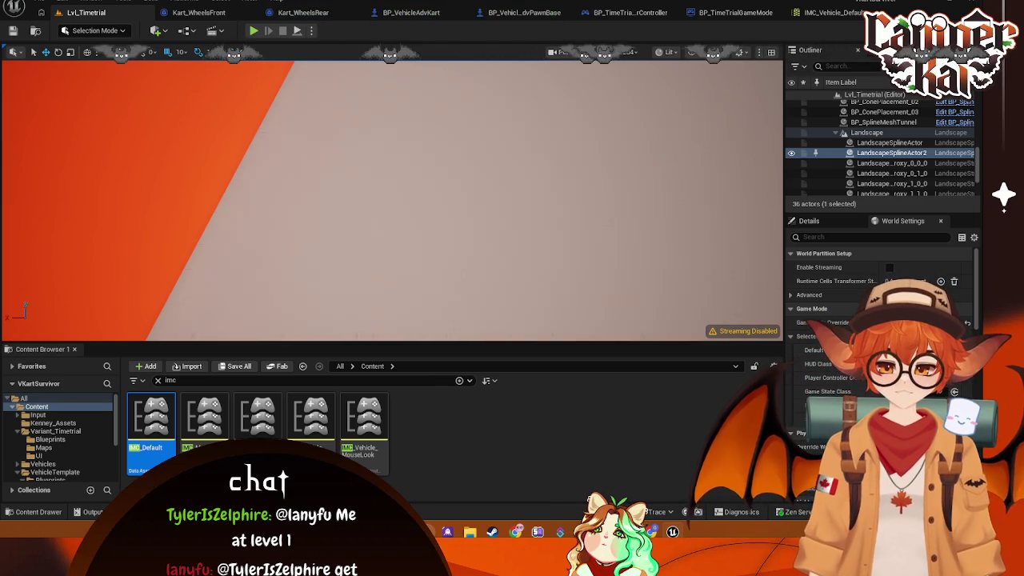
Step: Clear the Content Browser search, then test-drive the kart around the Lvl_Timetrial track and stop
click(158, 381)
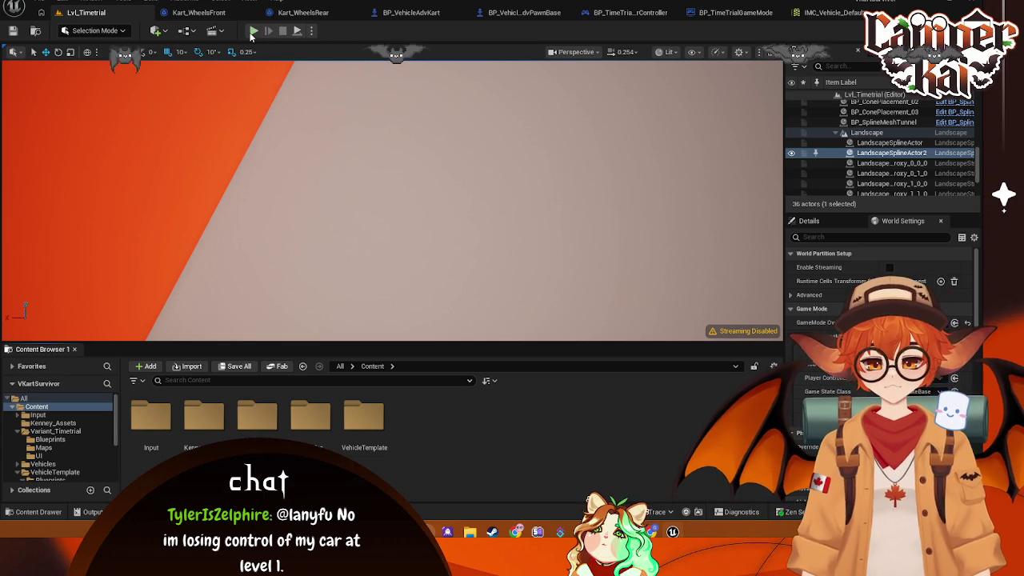
key(alt+p)
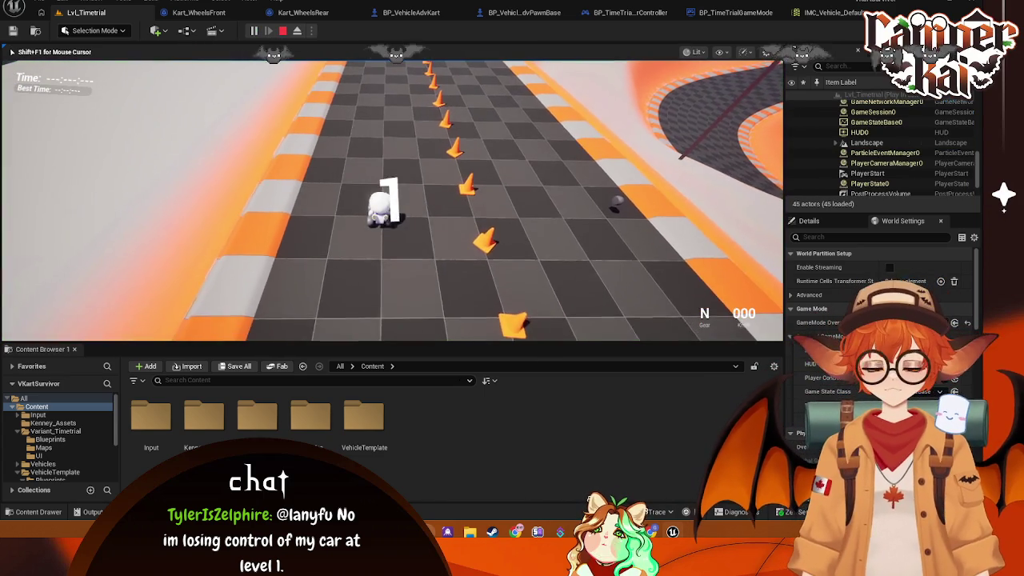
key(w)
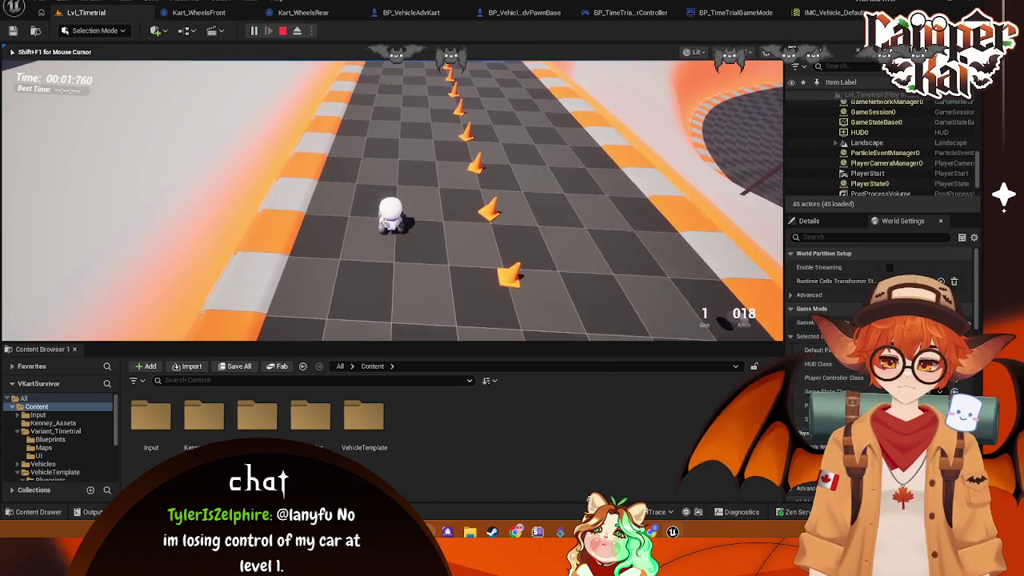
key(w)
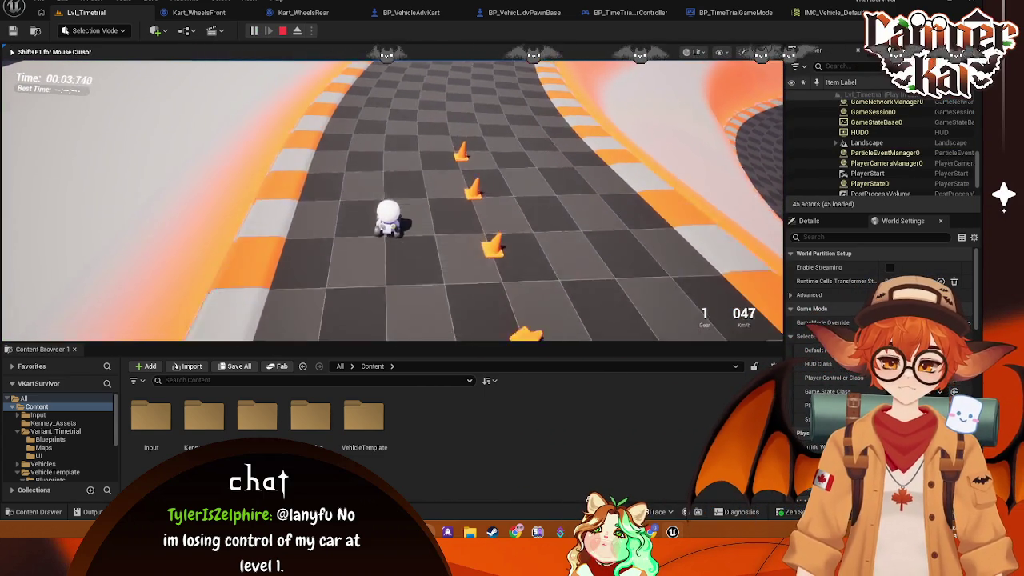
key(d)
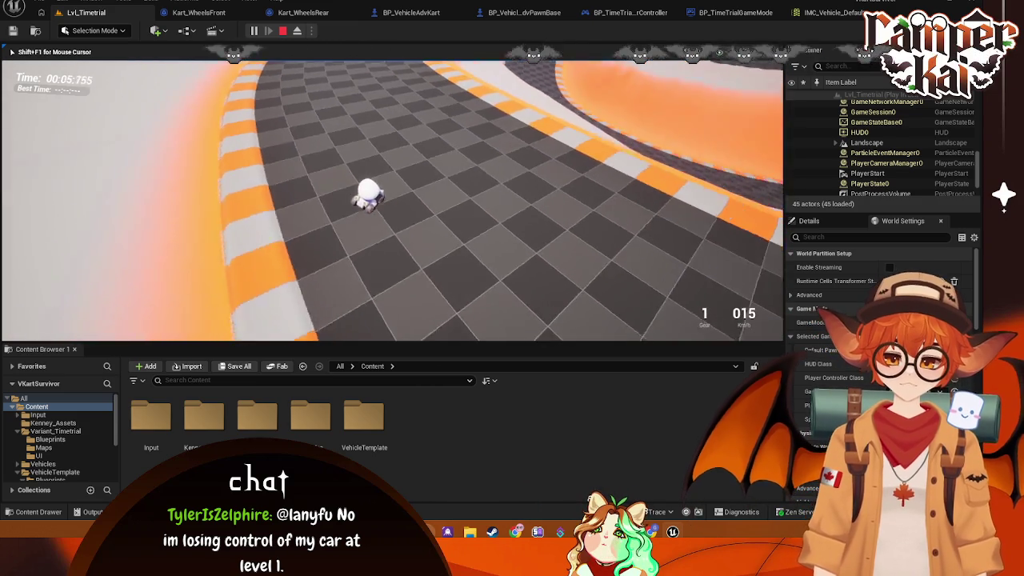
key(Escape)
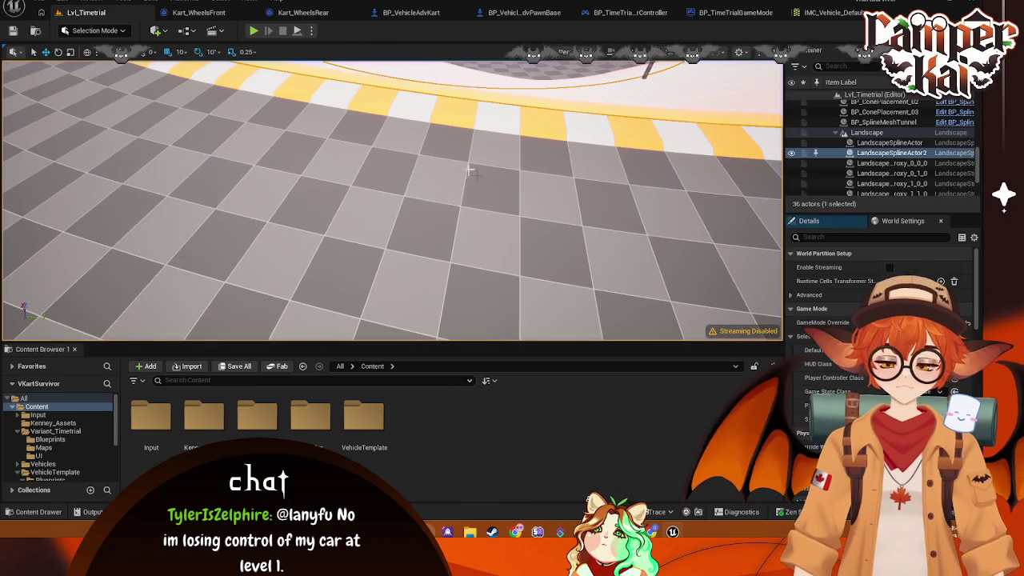
Step: Look through the kart and controller blueprints, then open BP_VehicleAdvPawnBase's event graph
click(432, 13)
click(509, 13)
scroll(384, 196, down, 4)
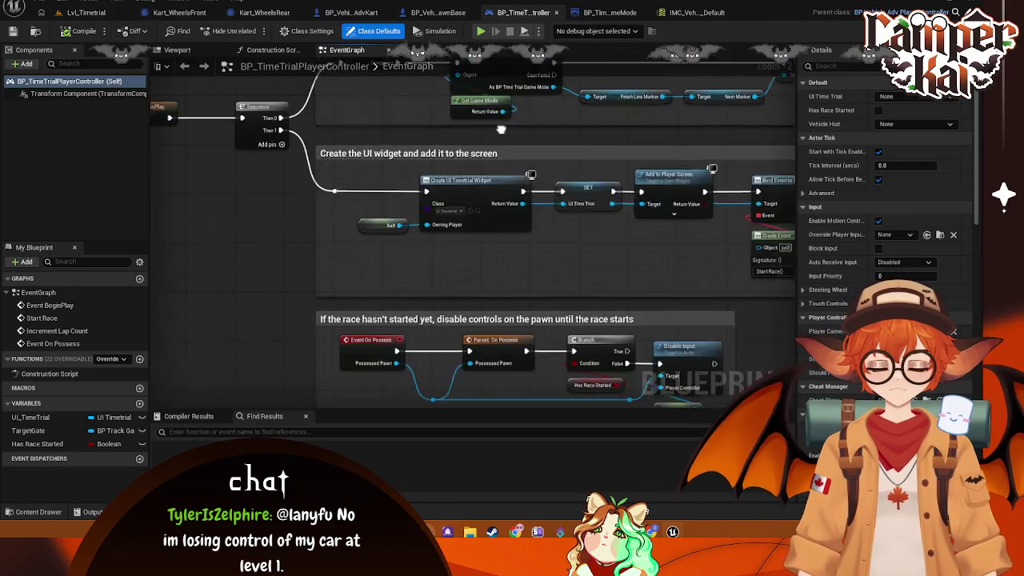
mouse_move(403, 206)
mouse_down()
mouse_move(477, 313)
mouse_move(449, 276)
mouse_up()
scroll(464, 279, up, 3)
scroll(464, 278, down, 3)
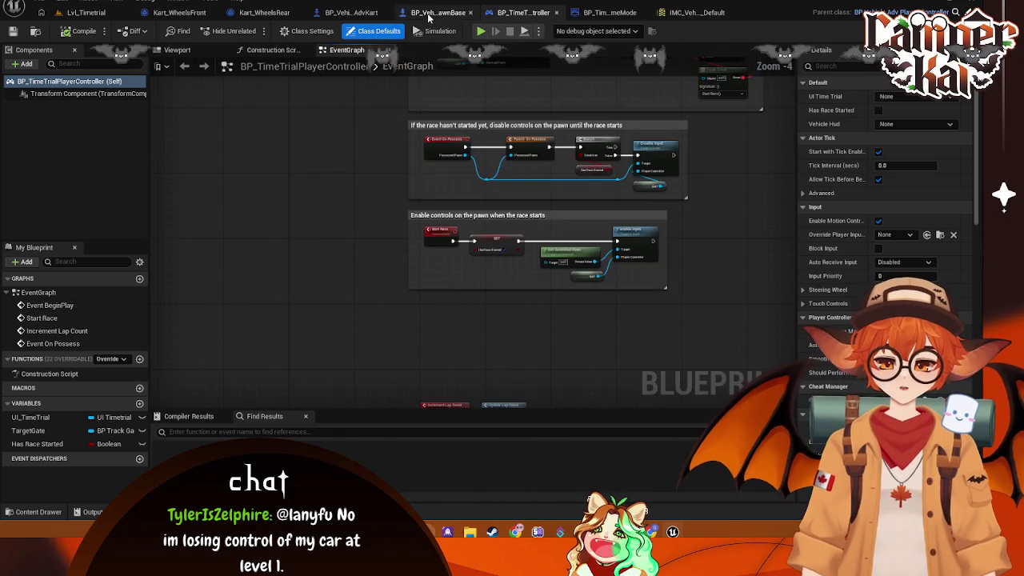
click(437, 13)
mouse_move(594, 140)
mouse_down()
mouse_move(454, 108)
mouse_move(351, 411)
mouse_up()
click(181, 416)
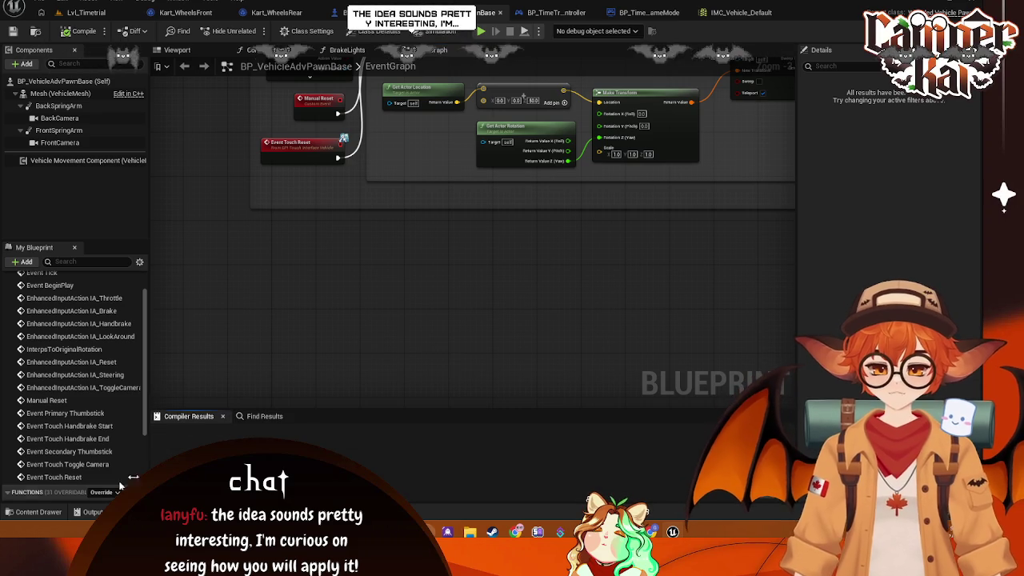
Step: Drag IA_Jump from the Input/Actions folder into the pawn's EventGraph
click(36, 512)
double_click(155, 388)
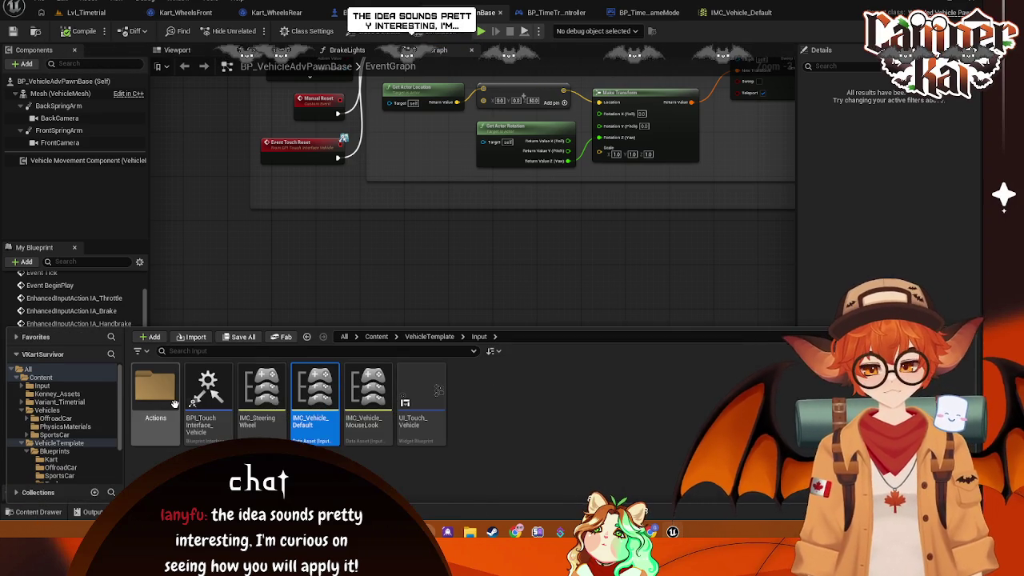
mouse_move(315, 392)
mouse_down()
mouse_move(294, 249)
mouse_move(313, 242)
mouse_move(305, 239)
mouse_up()
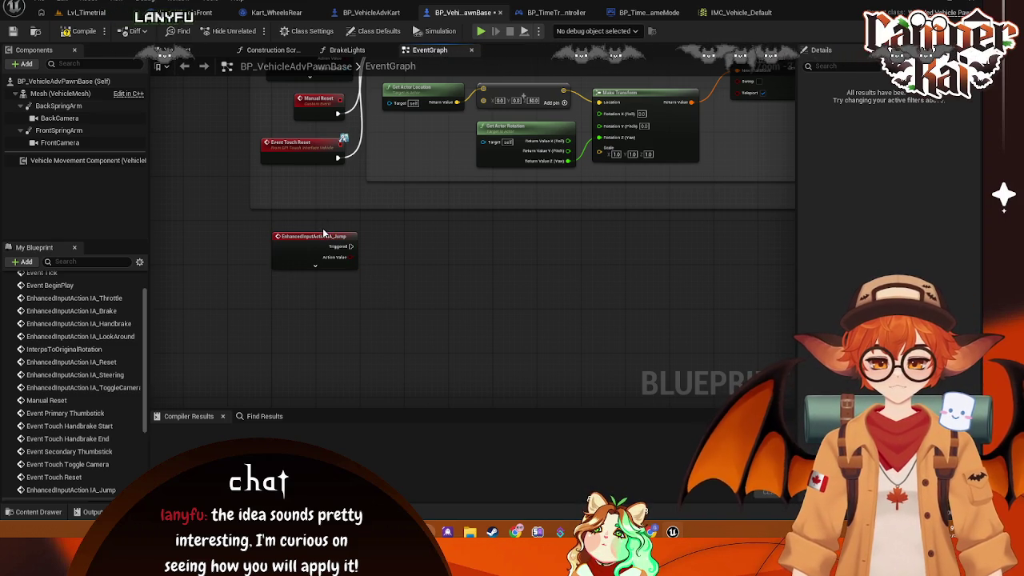
drag(317, 258, 312, 269)
Step: Add an Add Impulse (Mesh) node from IA_Jump's output via the 'add imp' search
click(310, 274)
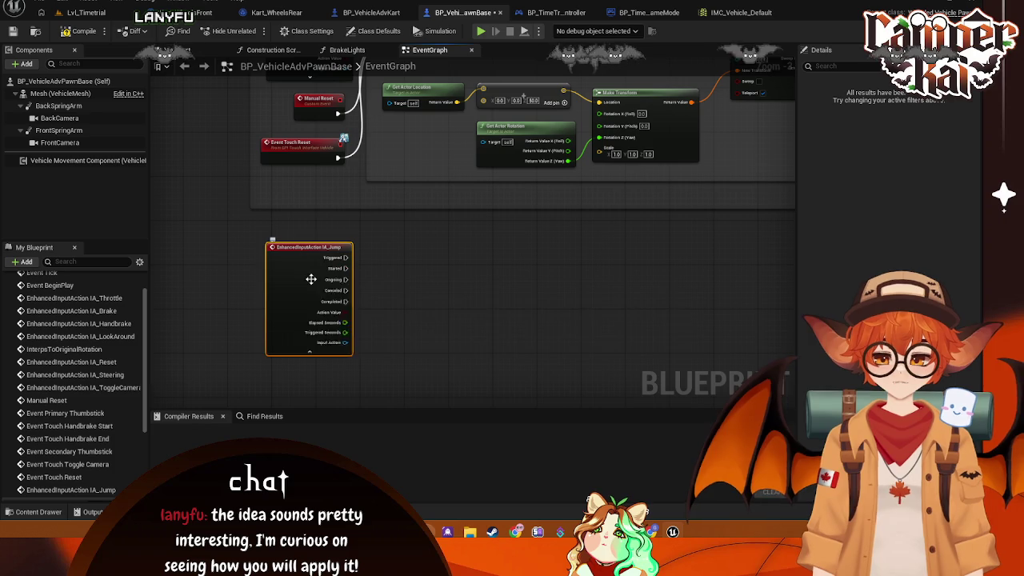
click(310, 351)
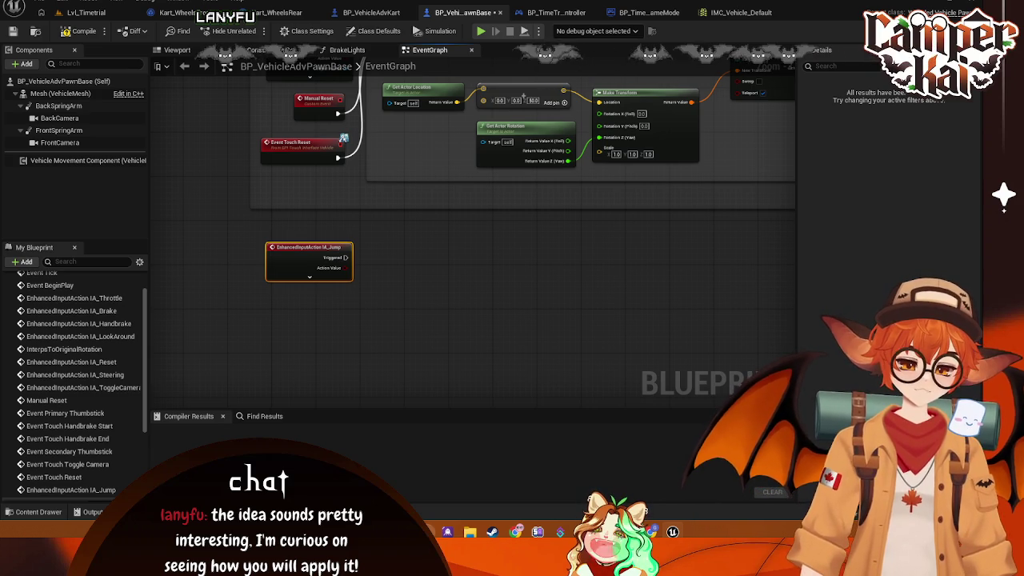
drag(345, 257, 426, 257)
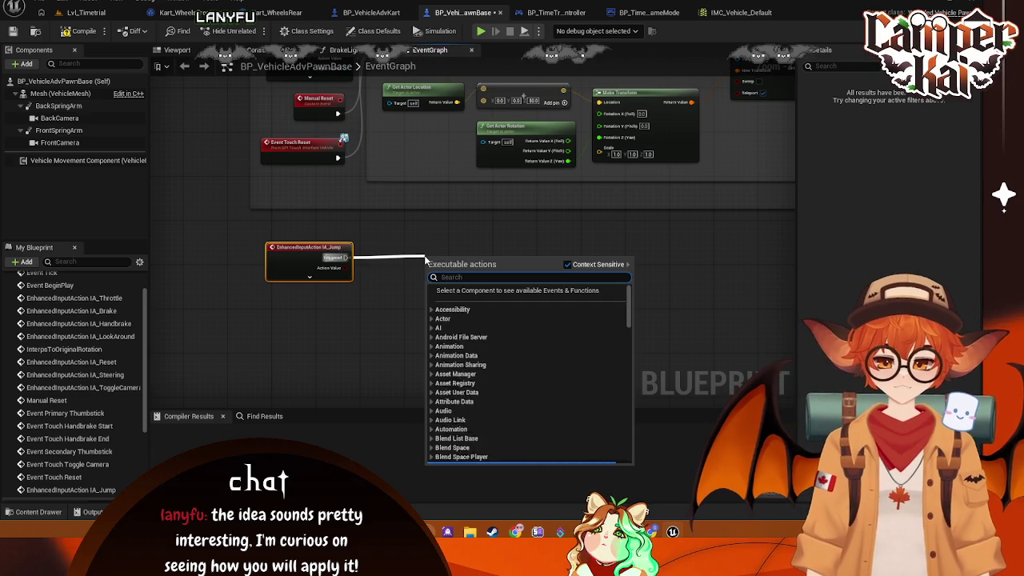
text(impu)
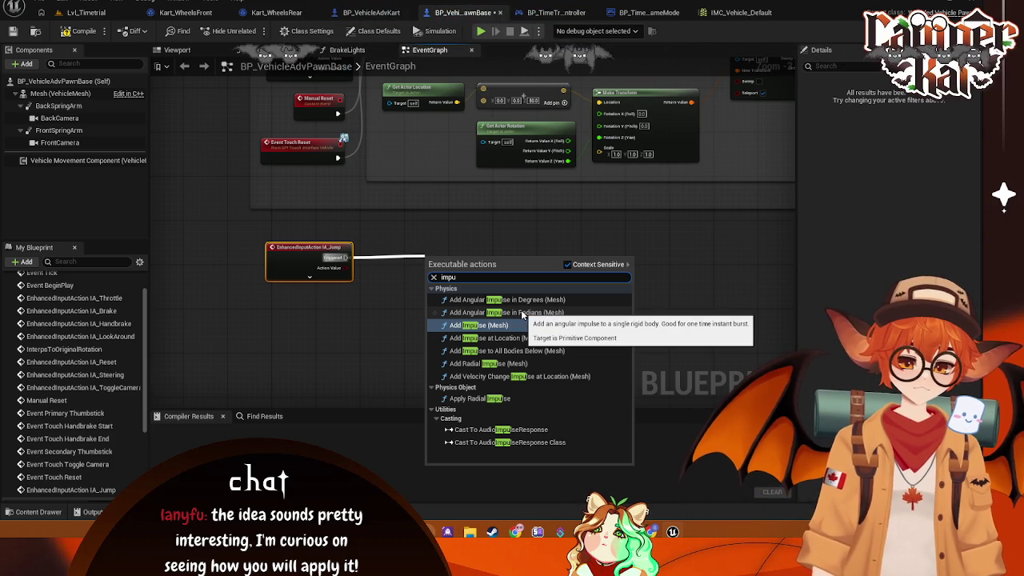
key(BackSpace)
key(BackSpace)
key(BackSpace)
text(ad)
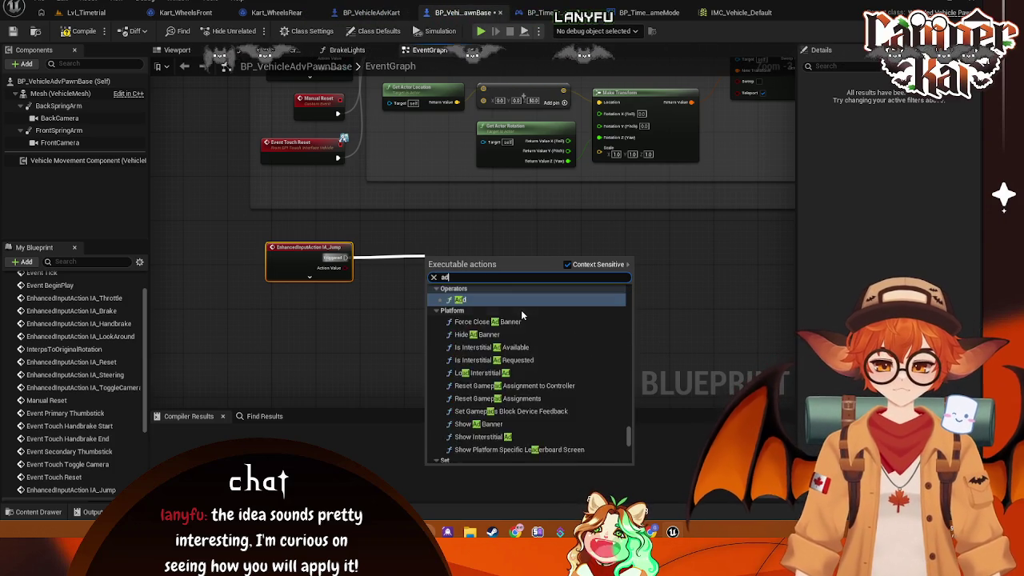
text(d imp)
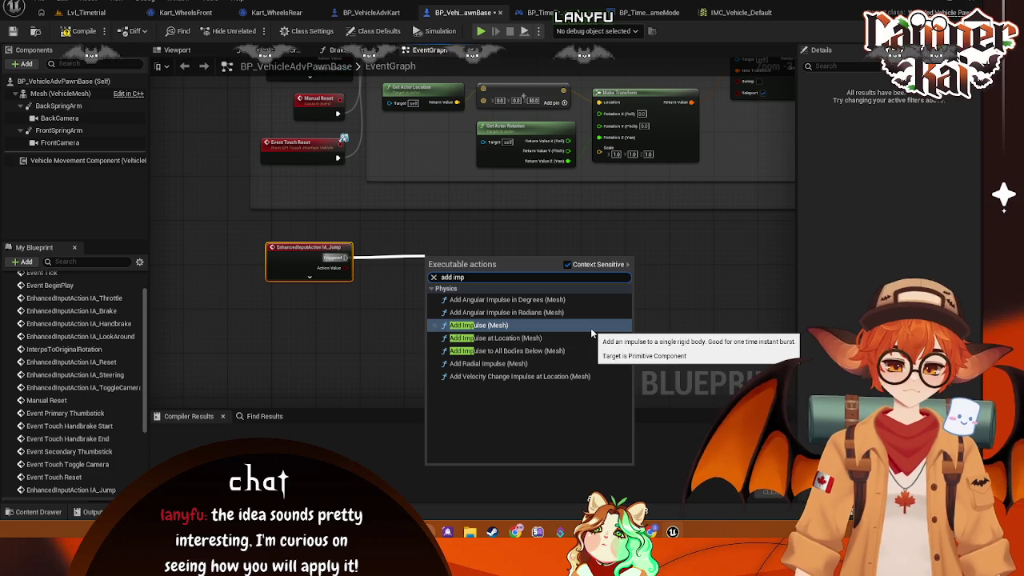
click(569, 325)
mouse_move(468, 255)
mouse_down()
mouse_move(497, 244)
mouse_move(452, 242)
mouse_up()
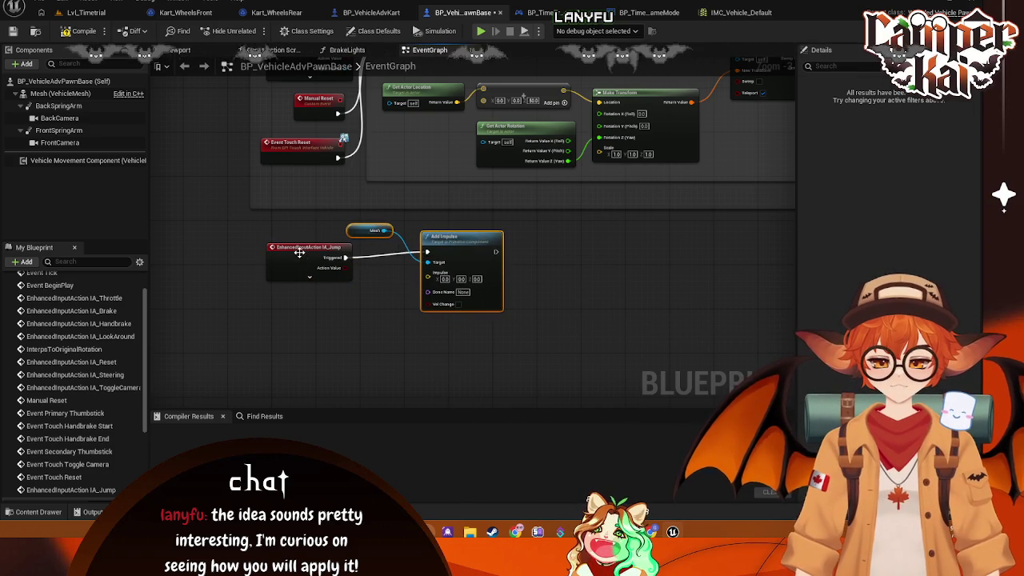
drag(298, 253, 316, 262)
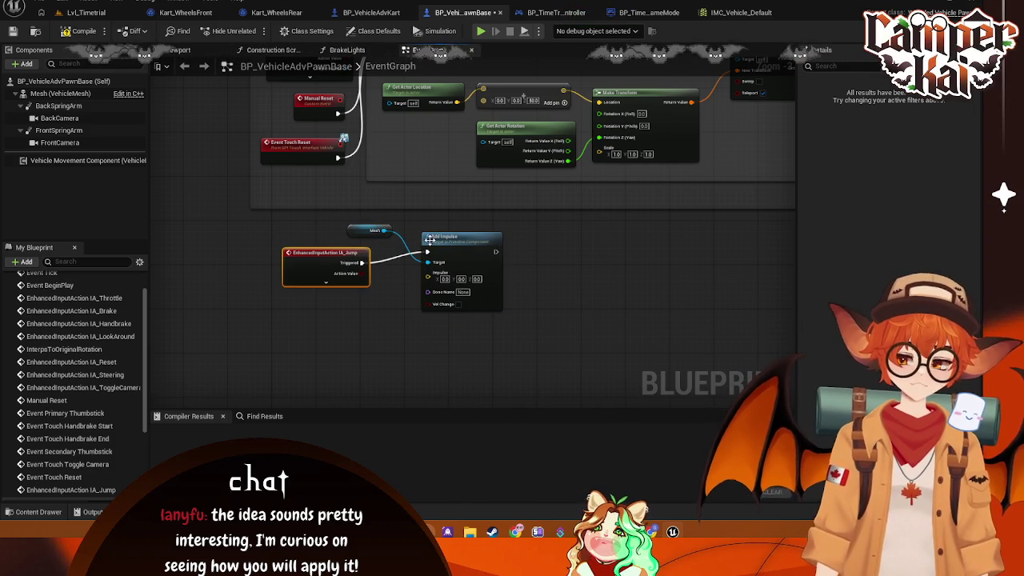
Step: Wire IA_Jump Triggered into Add Impulse's exec input, then break that link again
mouse_move(461, 211)
mouse_down()
mouse_move(510, 346)
mouse_move(385, 295)
mouse_up()
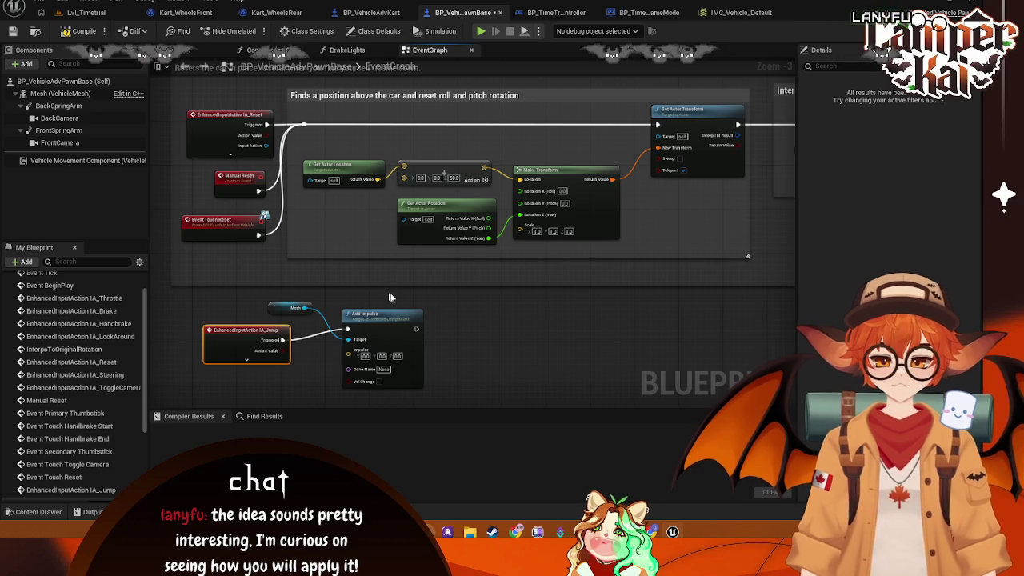
drag(525, 296, 527, 288)
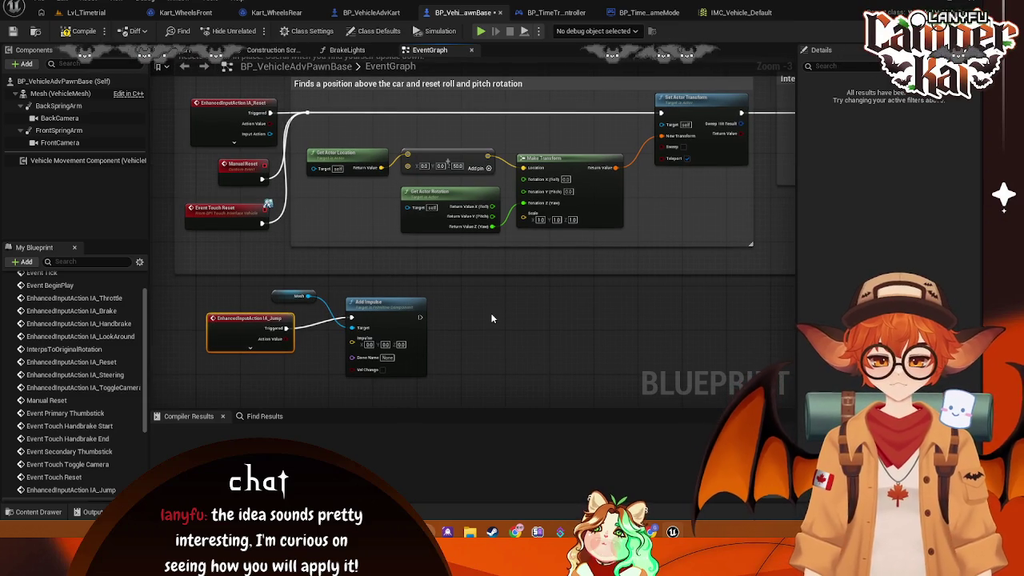
mouse_move(477, 314)
mouse_down()
mouse_move(383, 275)
mouse_move(400, 263)
mouse_up()
drag(432, 327, 544, 303)
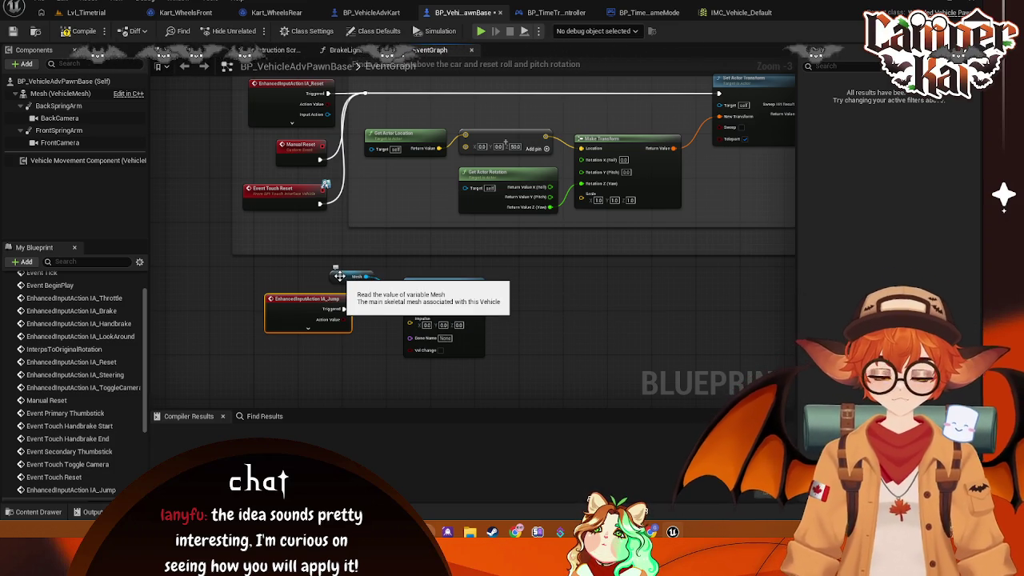
drag(344, 307, 409, 297)
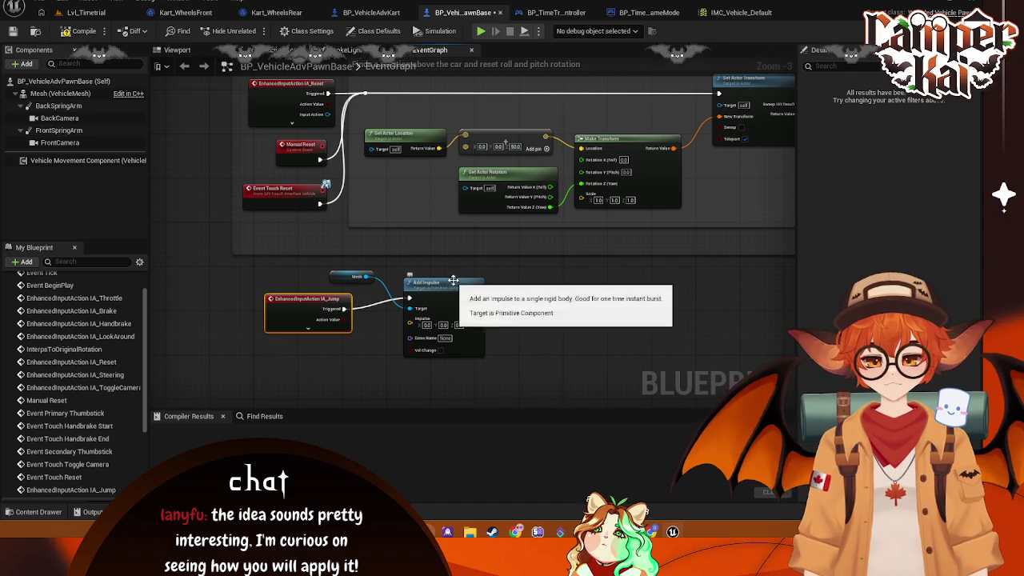
drag(453, 284, 634, 283)
right_click(362, 310)
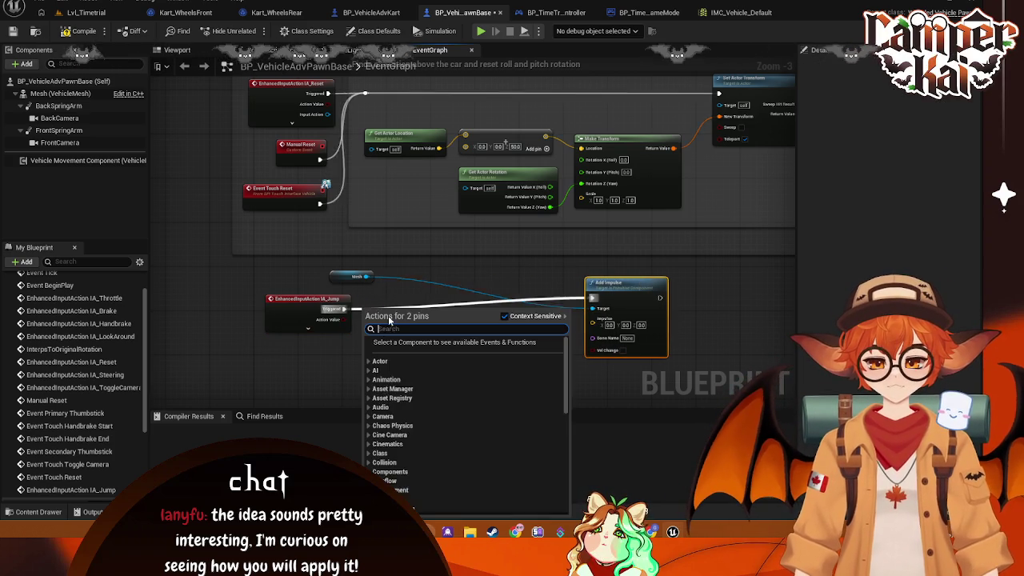
right_click(565, 282)
click(526, 261)
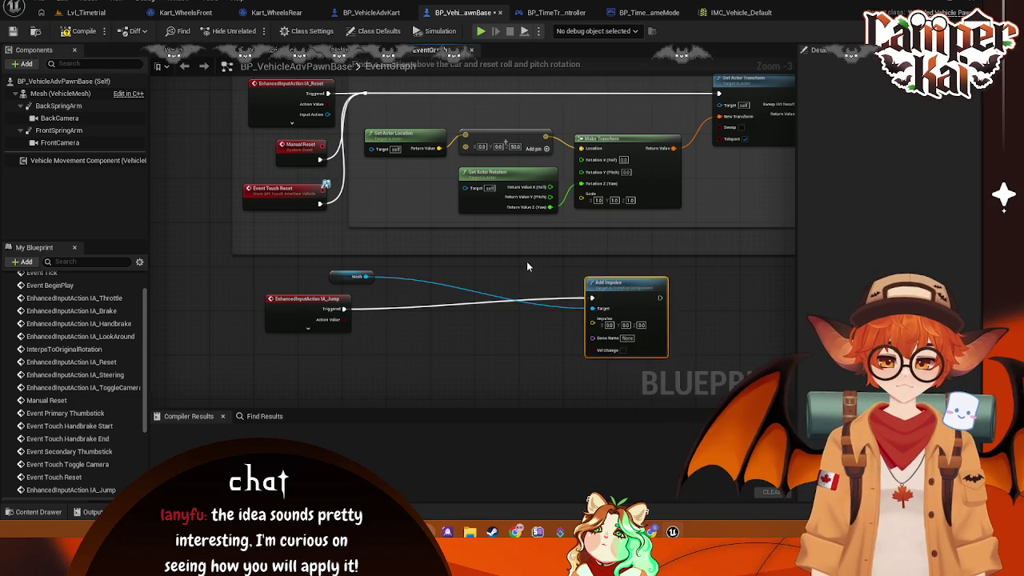
right_click(593, 300)
click(638, 331)
Step: Create a Branch node from IA_Jump Triggered, placed before Add Impulse
drag(344, 309, 385, 311)
text(branch)
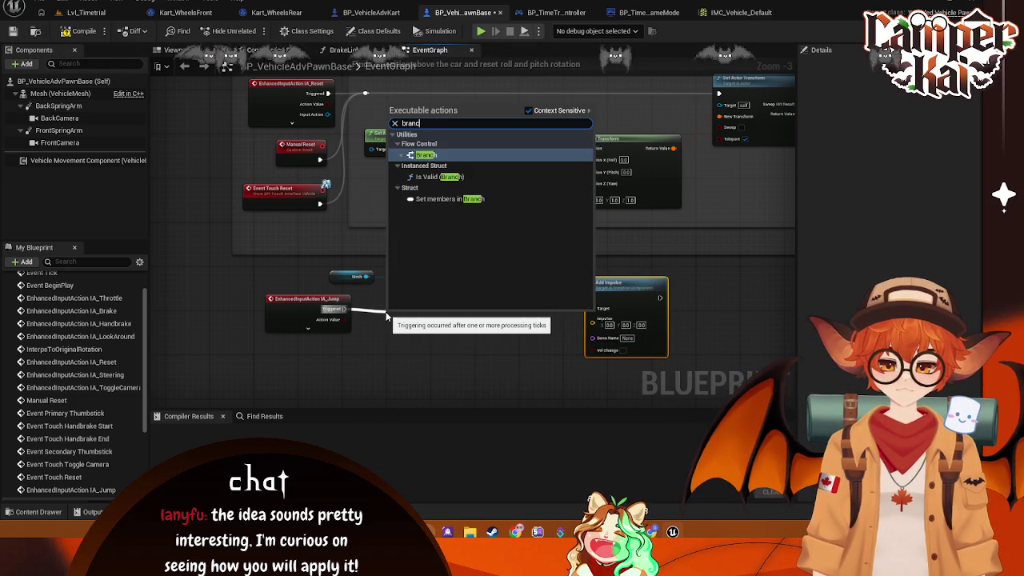
click(432, 155)
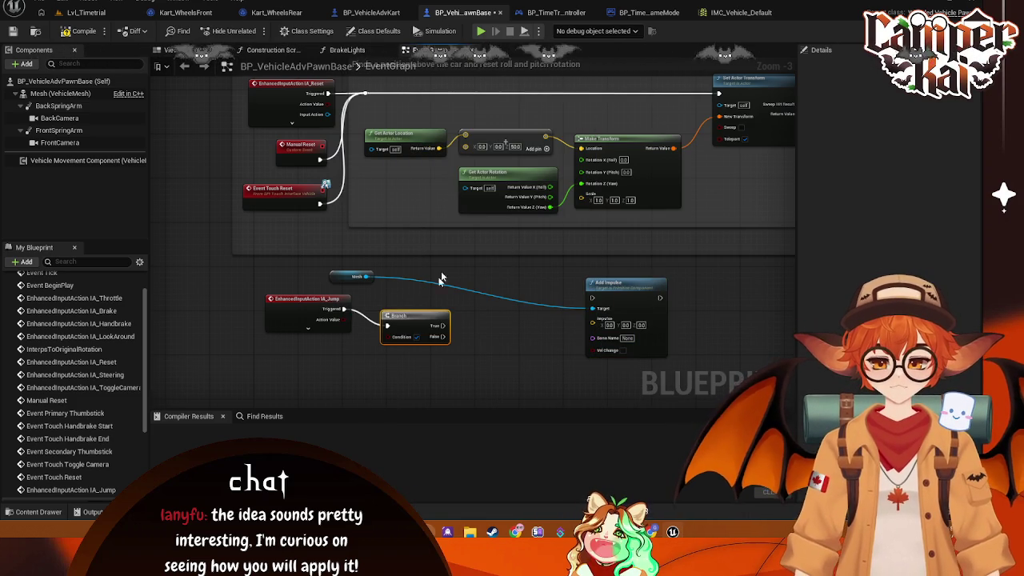
mouse_move(423, 301)
mouse_down()
mouse_move(506, 301)
mouse_move(415, 349)
mouse_up()
Step: Search for 'is in a' and 'get' actions for the condition without adding a node
text(is)
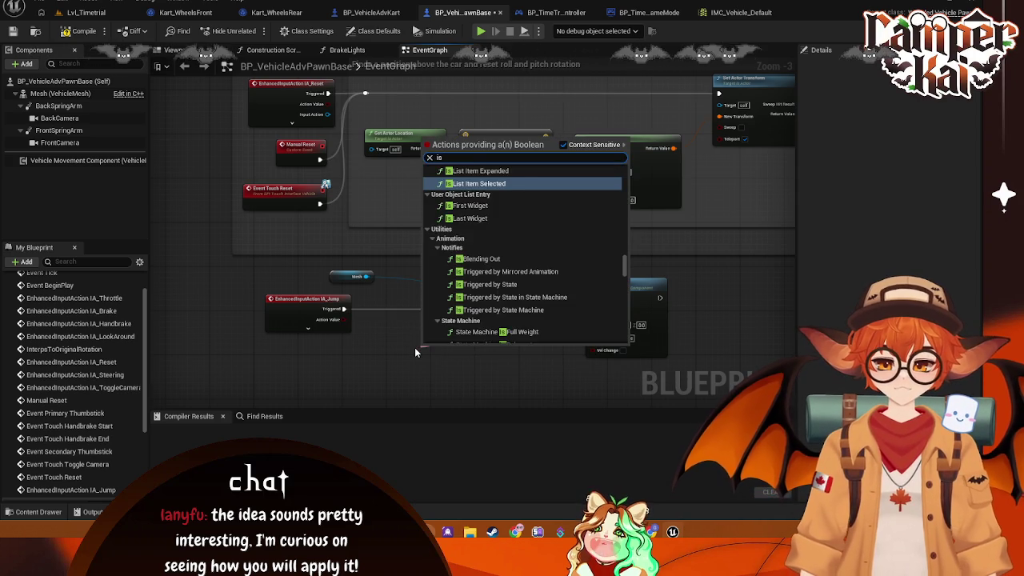
text( in air)
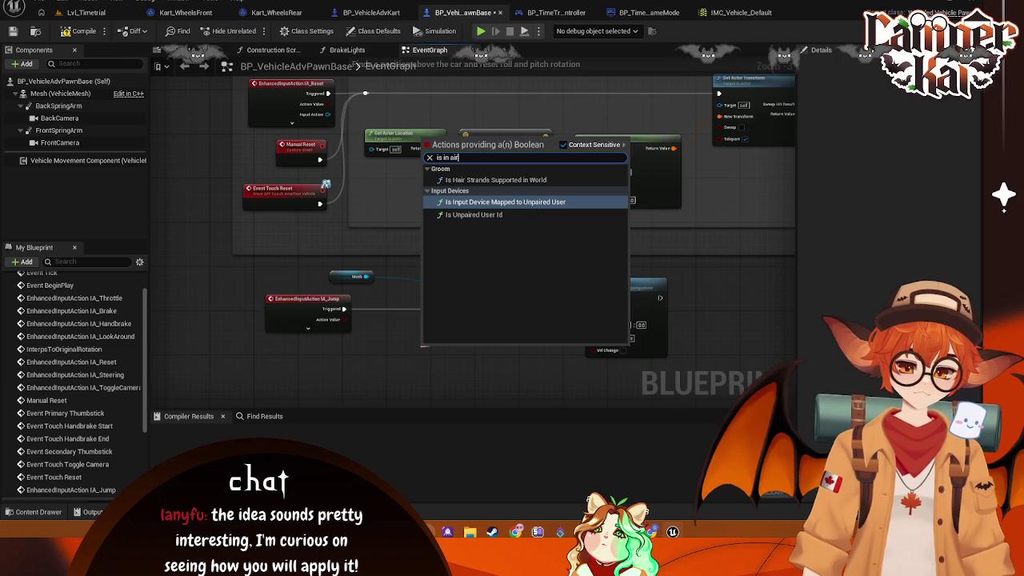
click(405, 362)
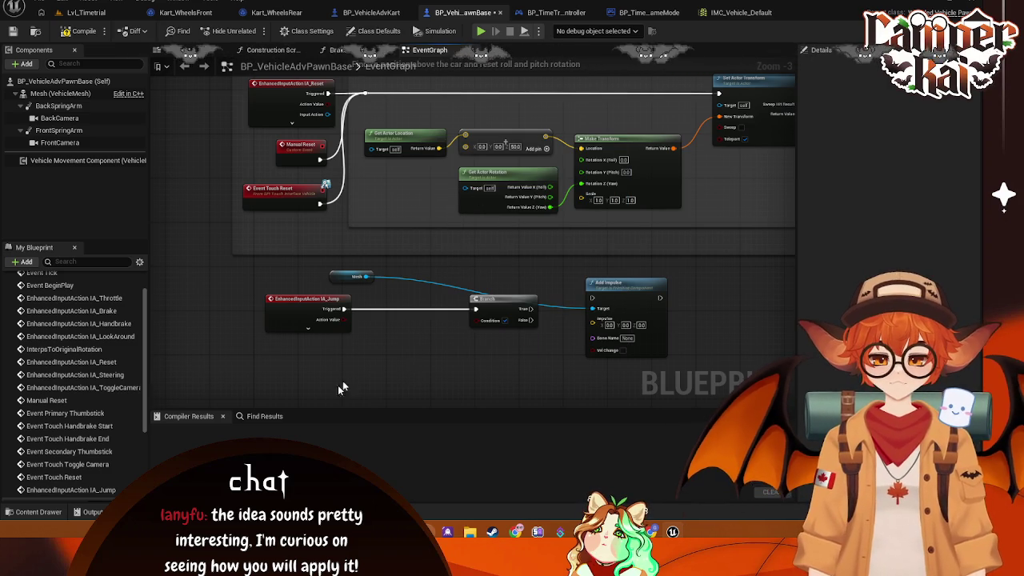
right_click(396, 324)
text(get)
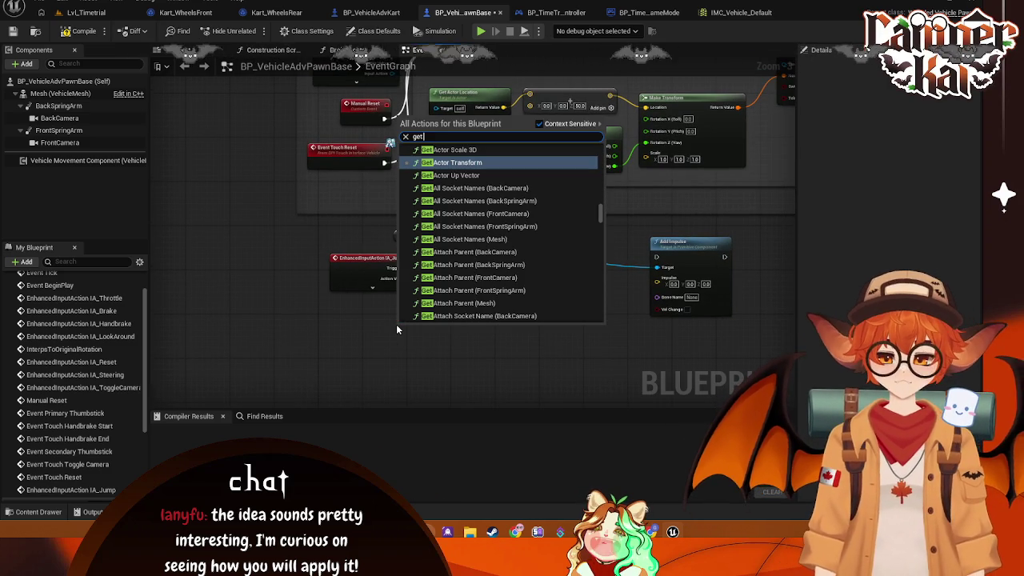
click(311, 291)
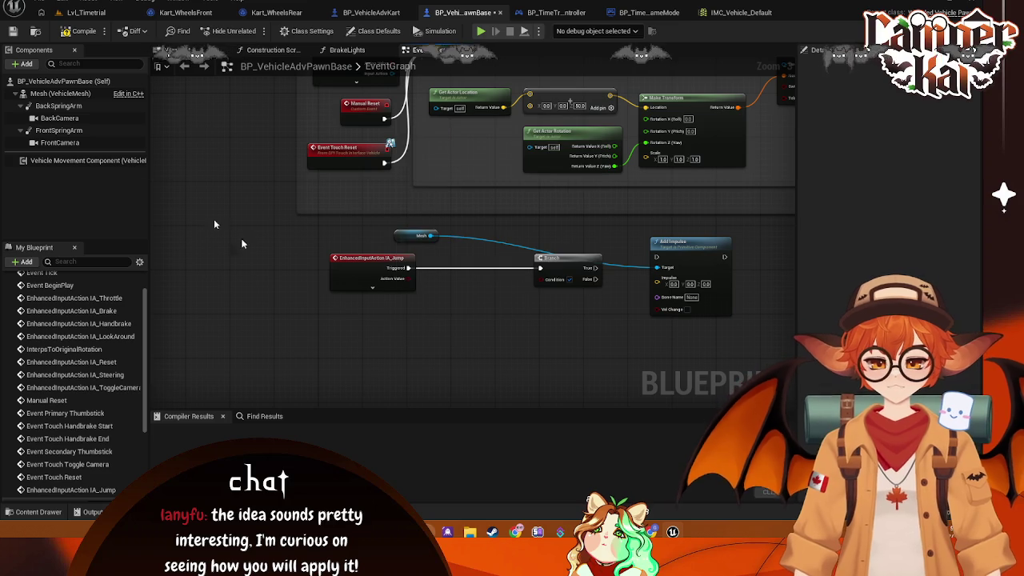
Step: Add Vehicle Movement Component's Is Flying check and wire it into the Branch condition
mouse_move(112, 159)
mouse_down()
mouse_move(476, 346)
mouse_move(472, 320)
mouse_up()
text(is i)
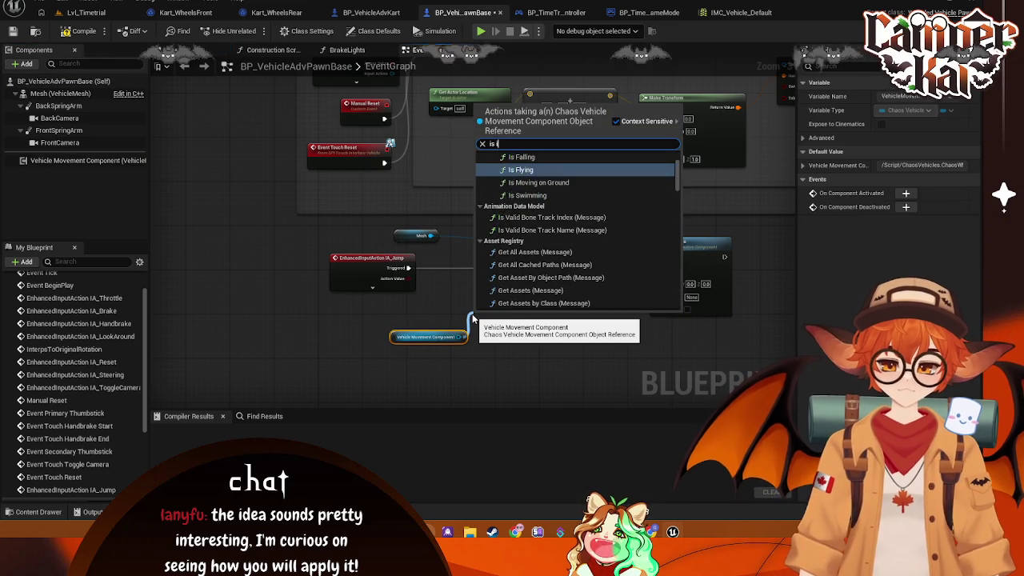
text(n ai)
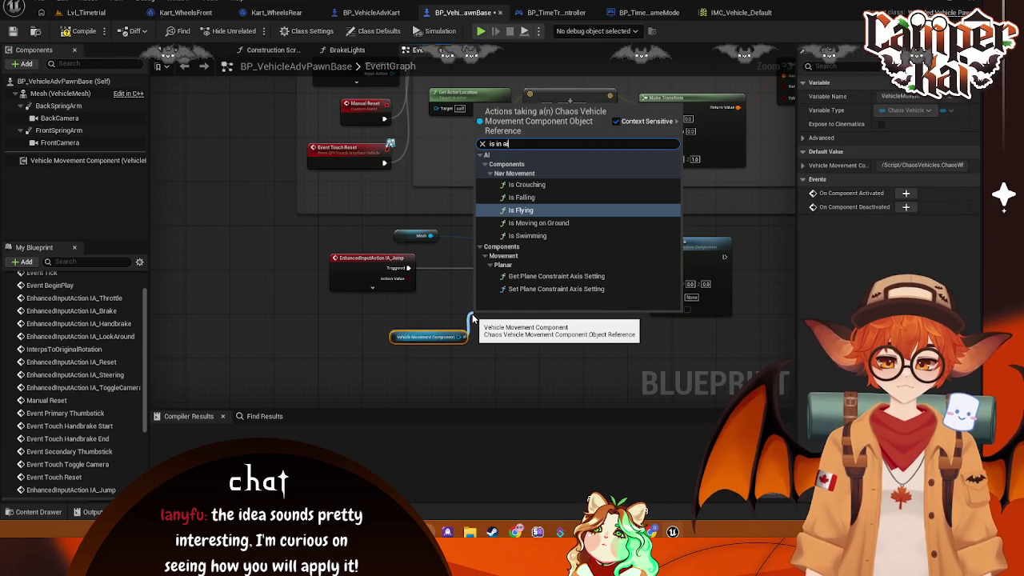
click(534, 211)
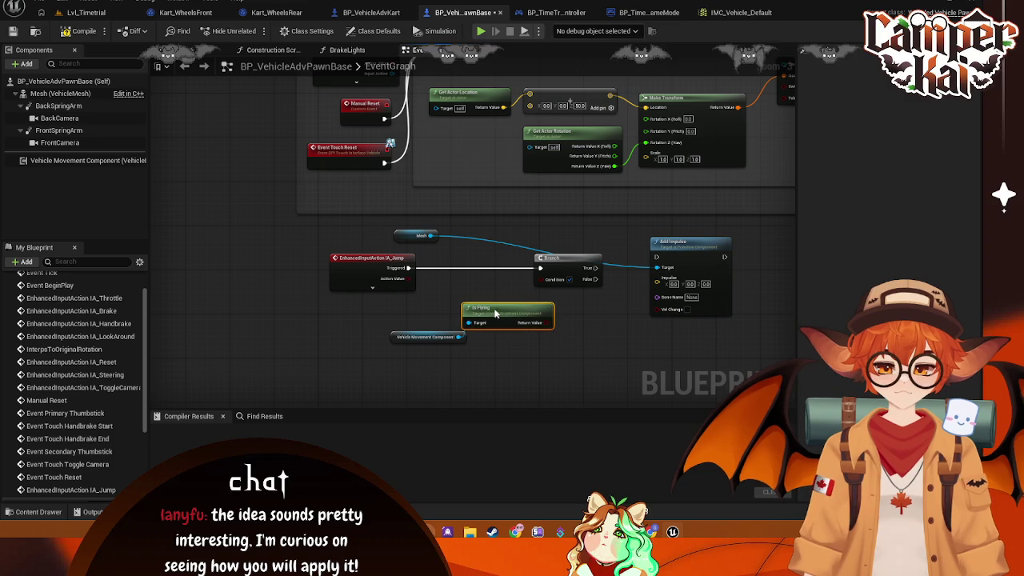
mouse_move(543, 322)
mouse_down()
mouse_move(543, 280)
mouse_move(657, 260)
mouse_up()
Step: Tidy the movement, Is Flying and Mesh nodes around the Branch and Add Impulse
drag(425, 341, 364, 323)
drag(501, 303, 467, 307)
mouse_move(421, 235)
mouse_down()
mouse_move(535, 356)
mouse_move(552, 357)
mouse_up()
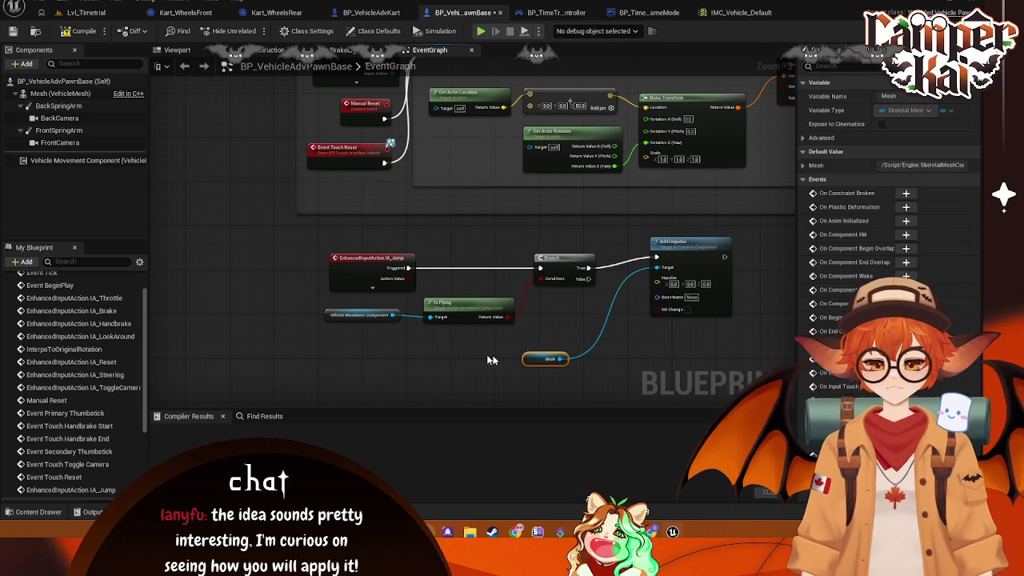
drag(60, 93, 374, 347)
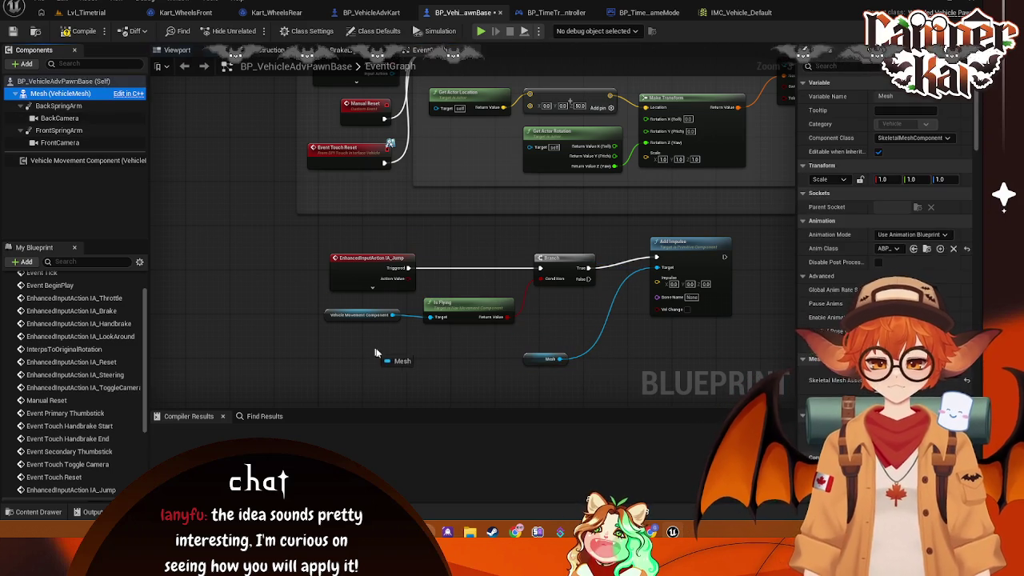
key(Delete)
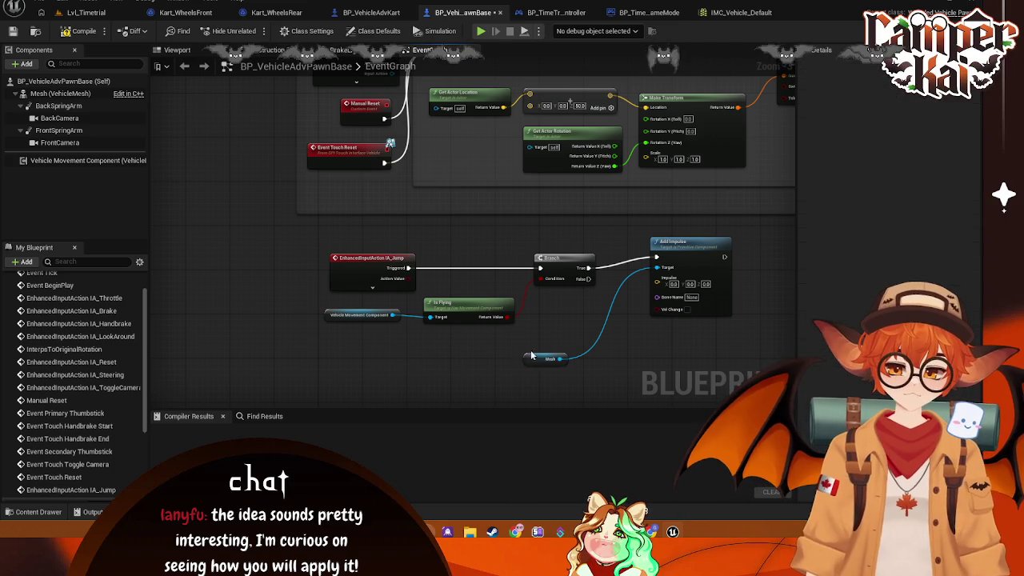
click(548, 360)
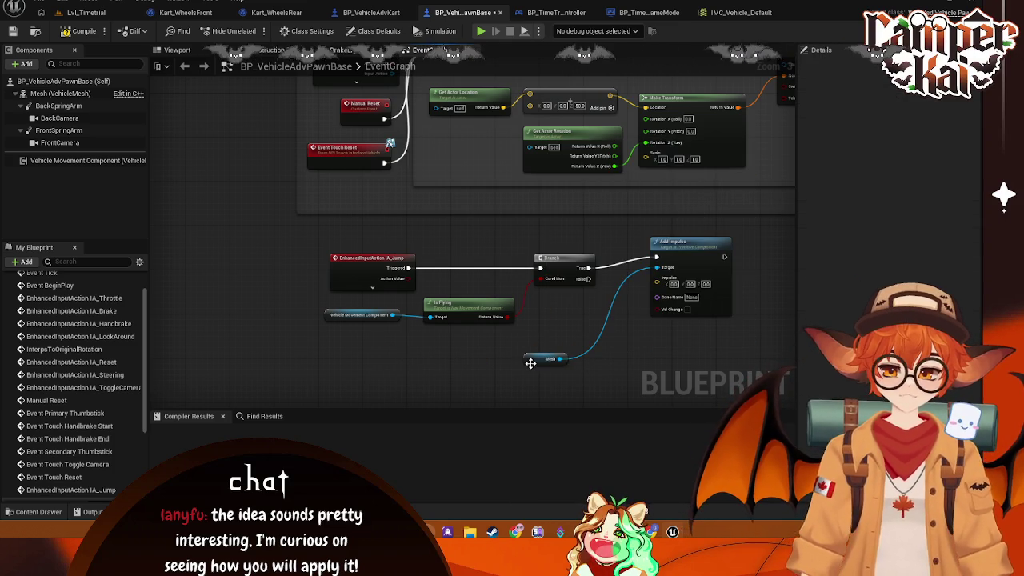
mouse_move(549, 359)
mouse_down()
mouse_move(596, 316)
mouse_move(588, 308)
mouse_move(539, 339)
mouse_up()
click(572, 339)
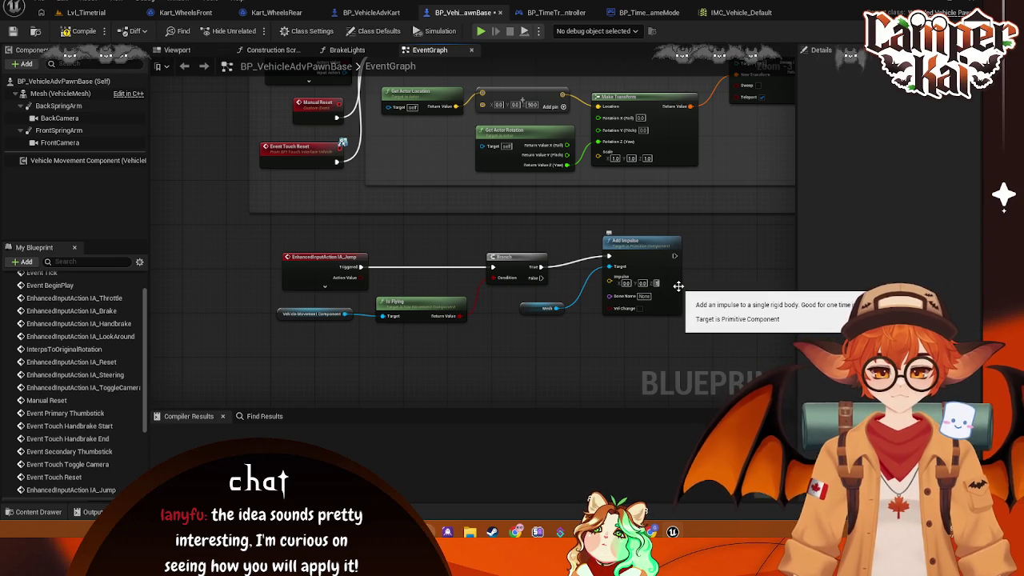
click(658, 283)
text(100)
Step: Set Add Impulse's Z to 100, then play-test the kart in Lvl_Timetrial
key(Return)
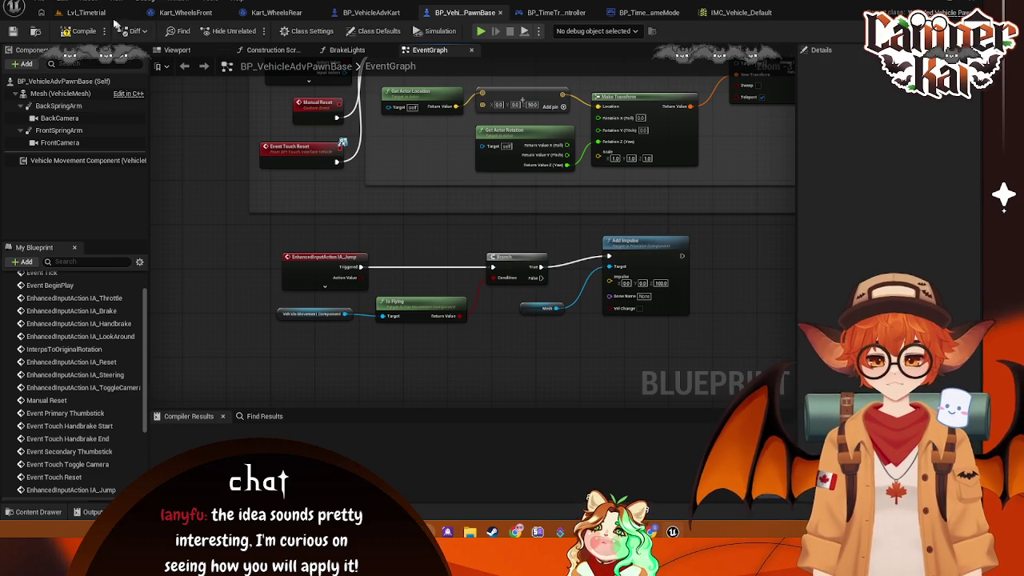
click(98, 14)
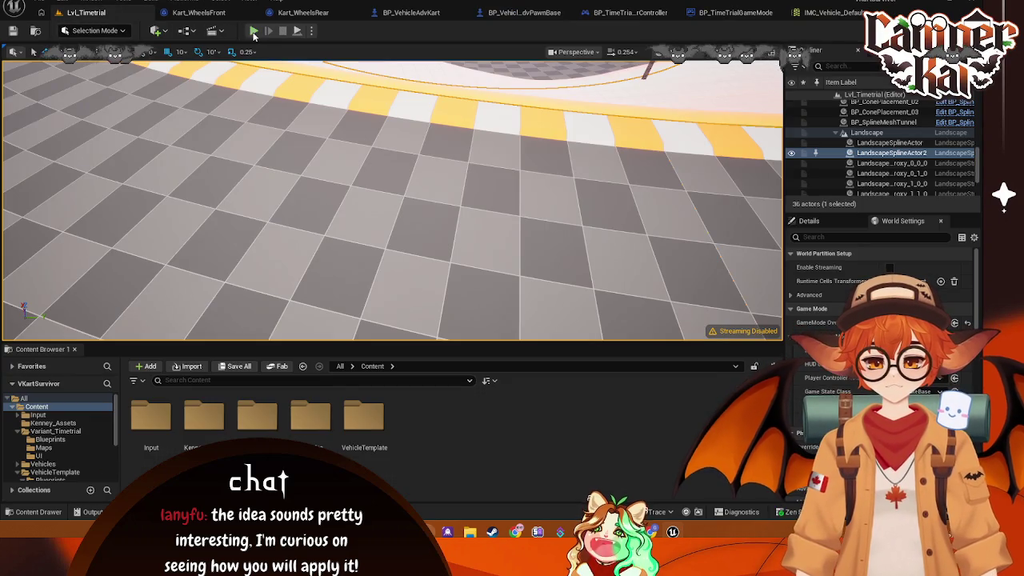
key(alt+p)
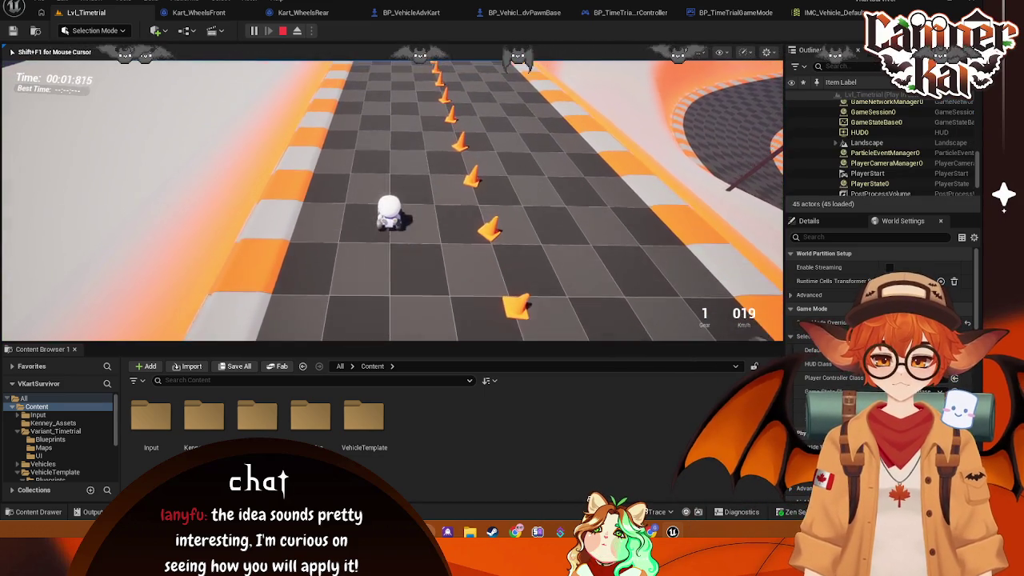
key(Escape)
click(832, 12)
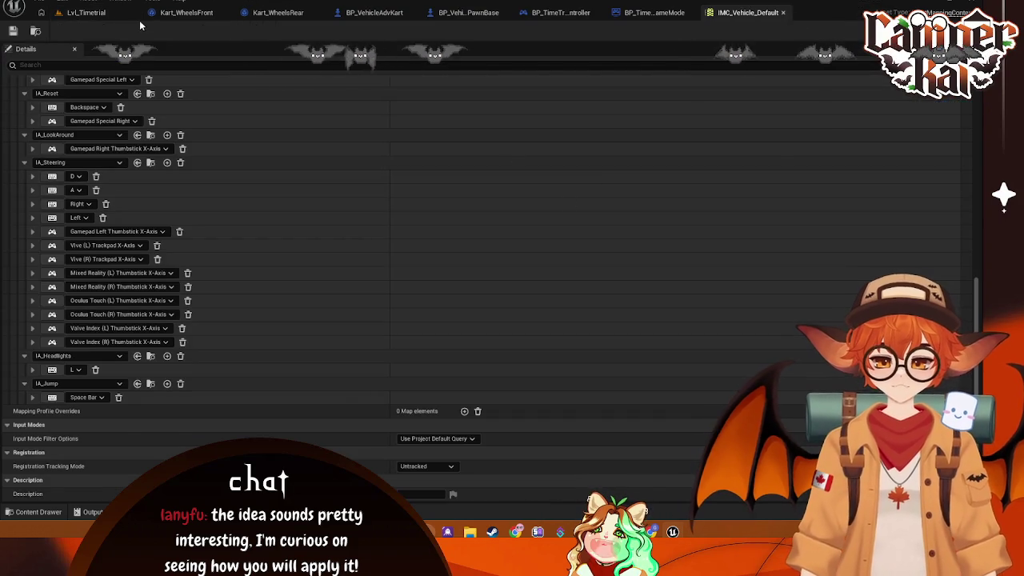
Step: Force-delete the IA_Jump input action from Content/Input/Actions despite its references
click(111, 11)
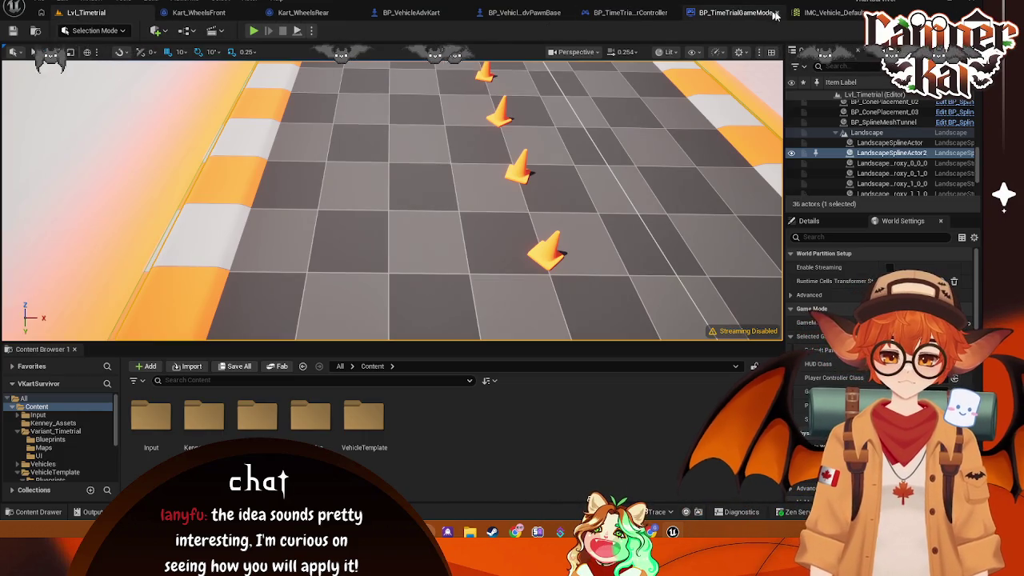
click(816, 12)
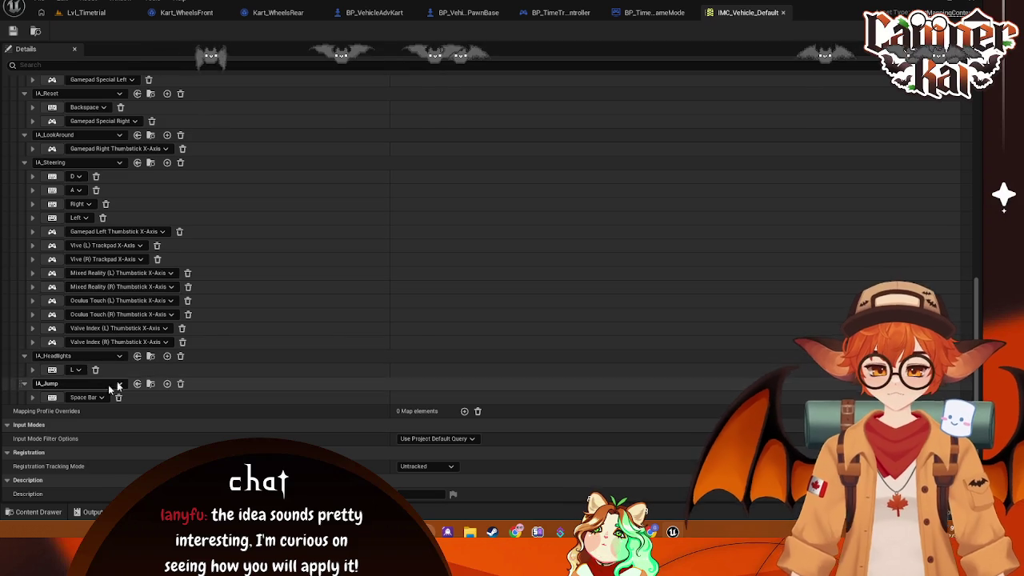
click(30, 511)
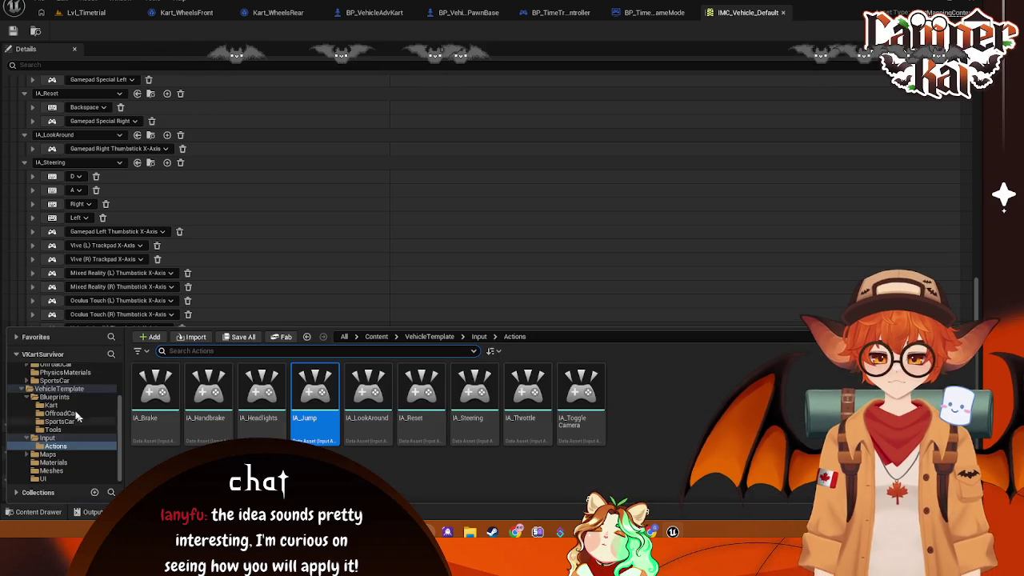
click(45, 387)
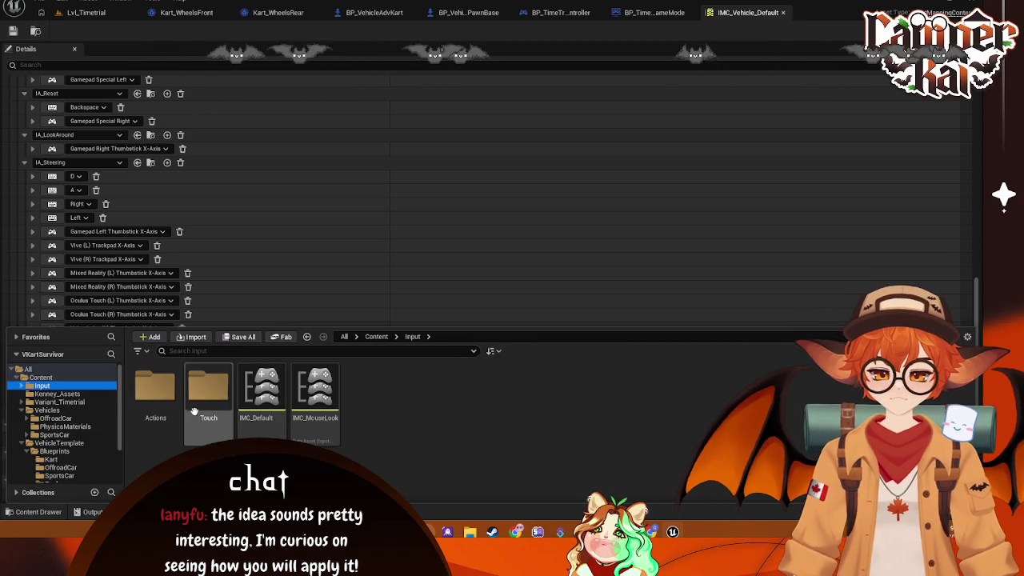
double_click(156, 404)
click(157, 413)
key(Delete)
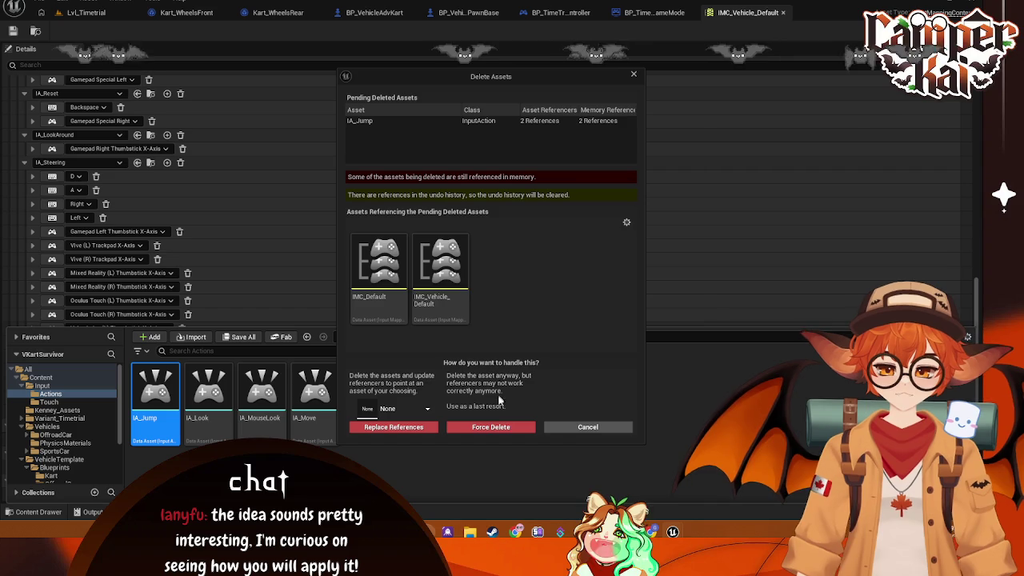
click(487, 427)
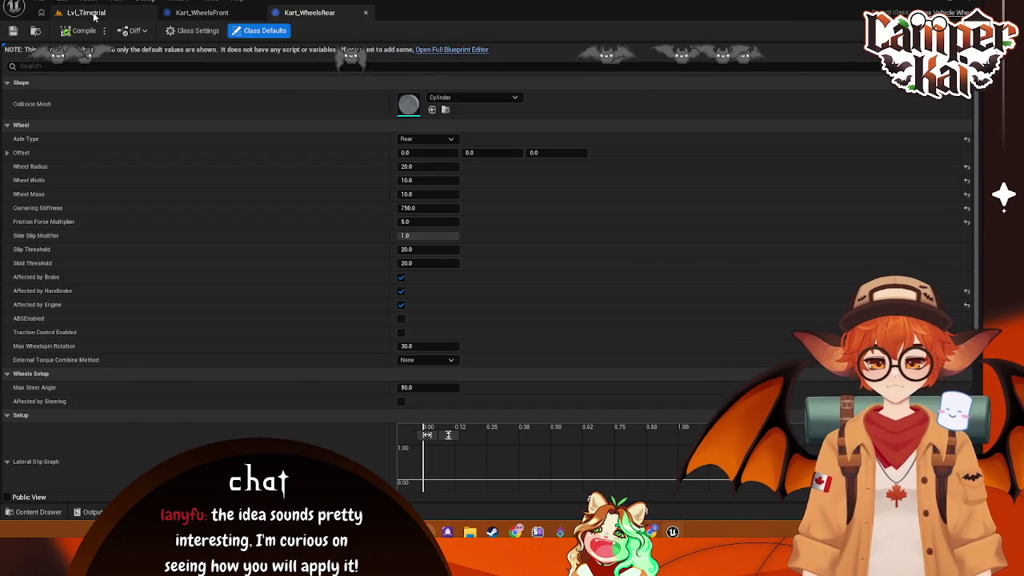
click(88, 12)
Step: Browse to the VehicleTemplate/Input folder holding IMC_Vehicle_Default
scroll(76, 457, down, 5)
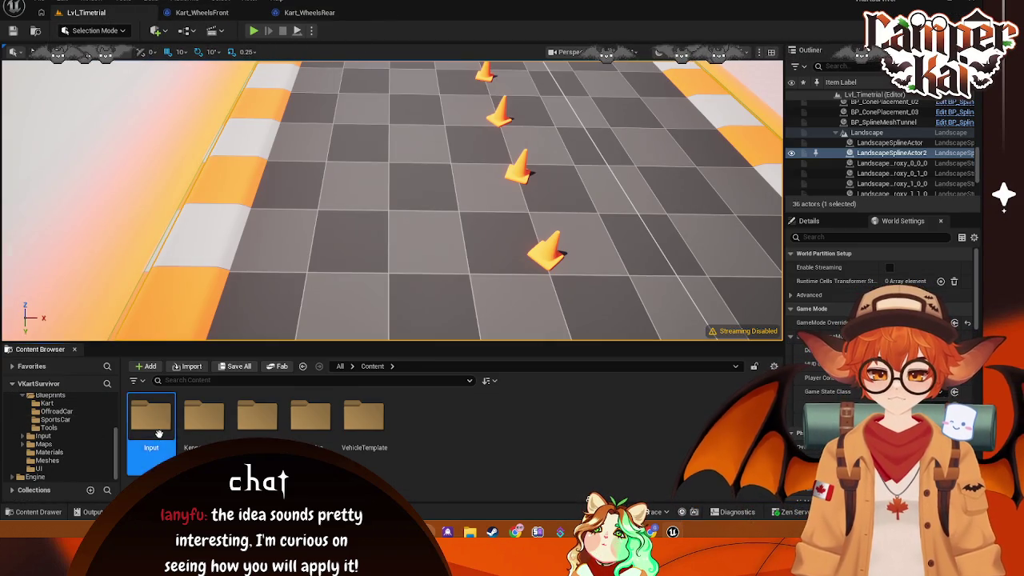
double_click(158, 433)
scroll(46, 456, down, 3)
scroll(48, 444, up, 1)
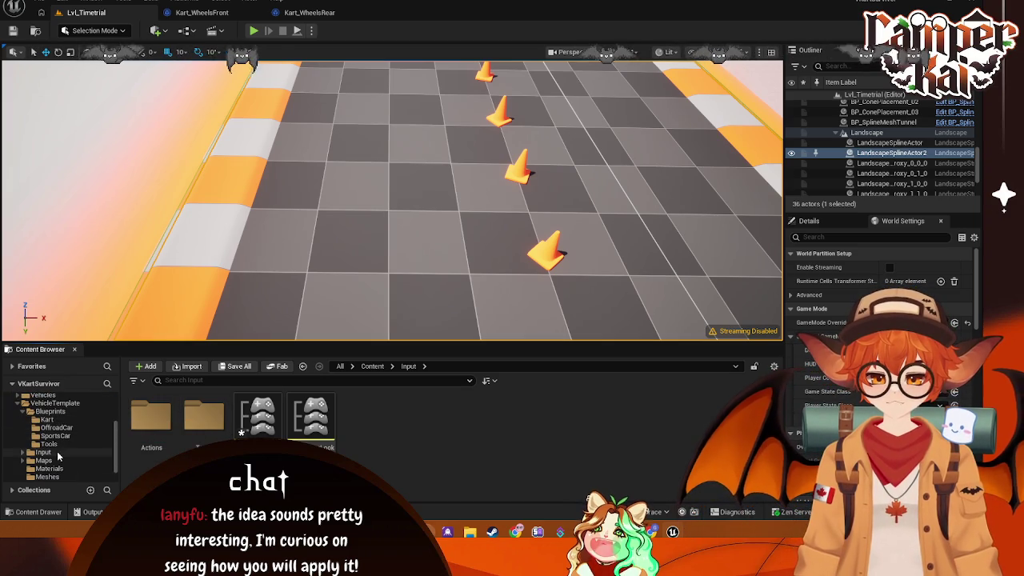
click(57, 454)
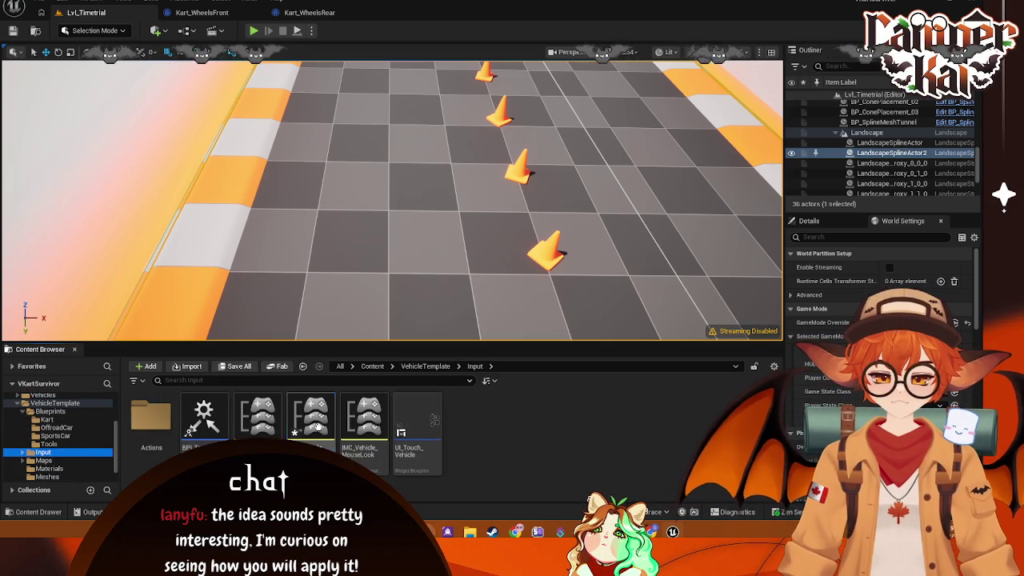
scroll(240, 240, down, 10)
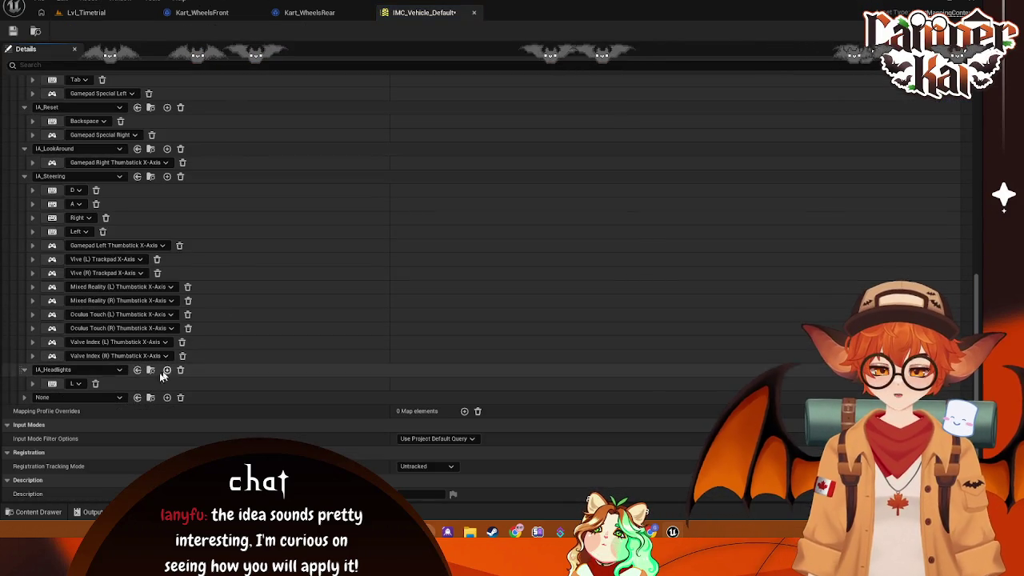
Step: Assign IA_Jump to the new mapping and bind it to Space Bar
click(118, 399)
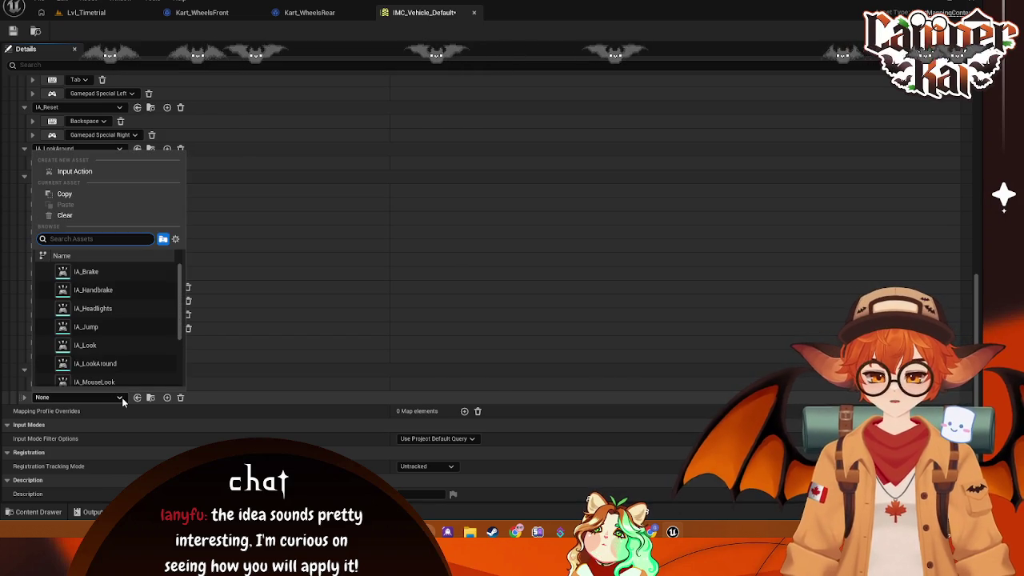
text(ia)
click(138, 376)
scroll(81, 411, up, 10)
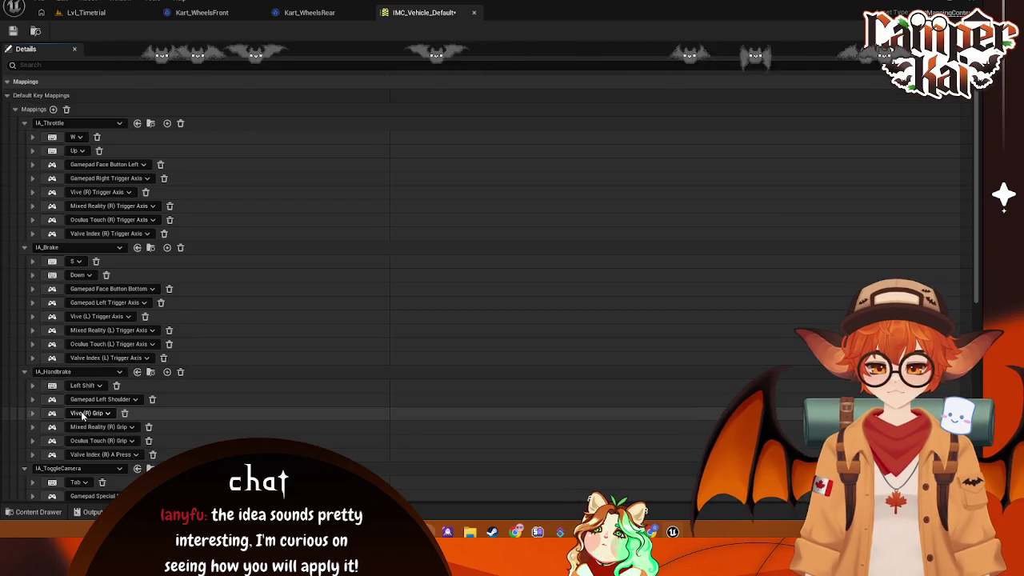
scroll(80, 411, down, 10)
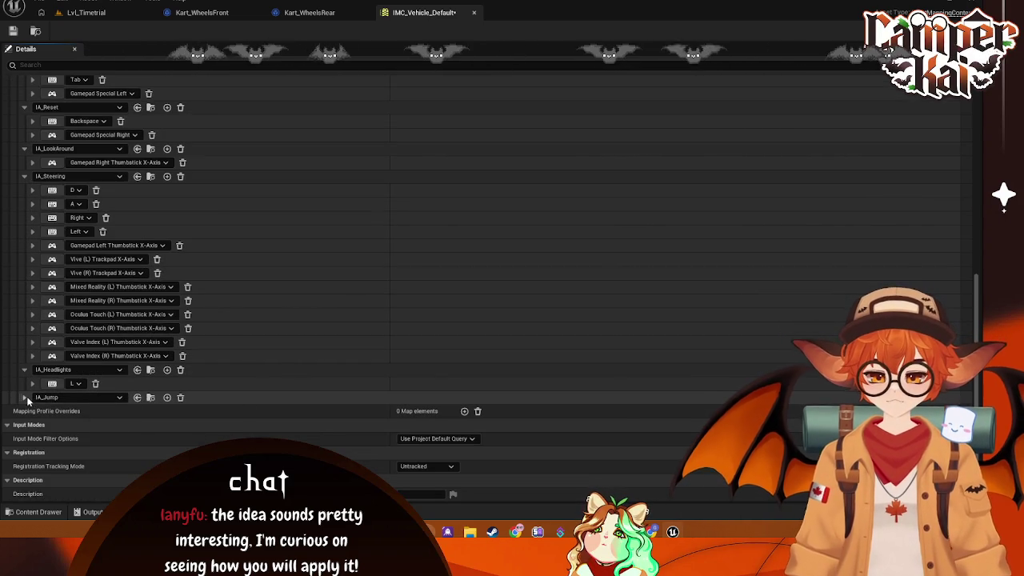
click(28, 397)
click(91, 411)
key(space)
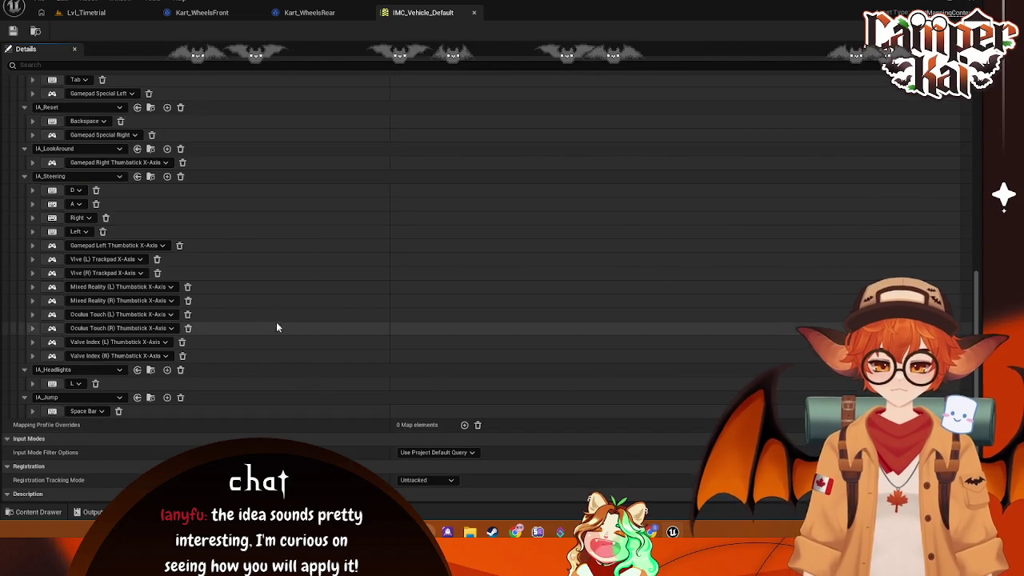
click(307, 14)
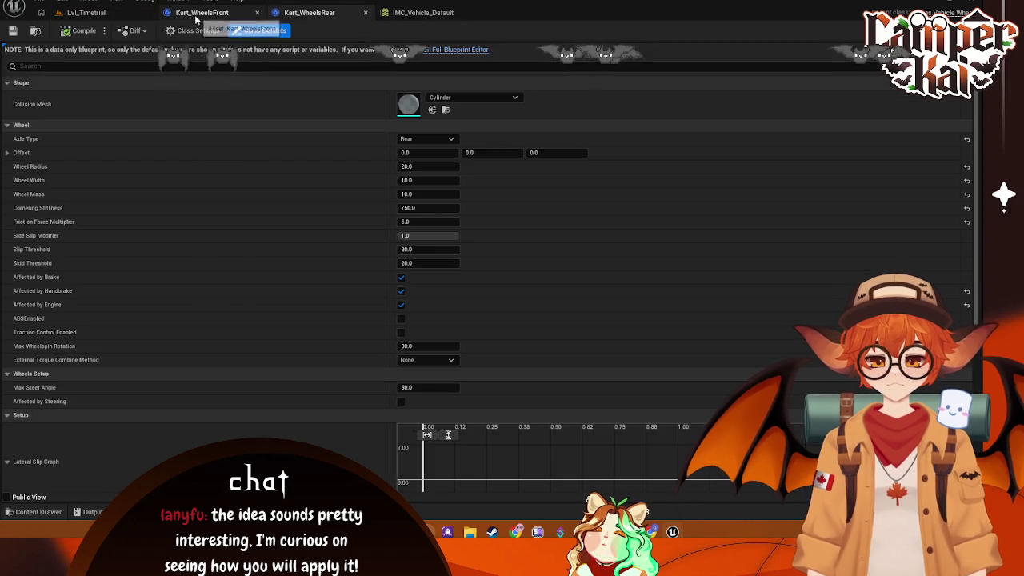
click(82, 15)
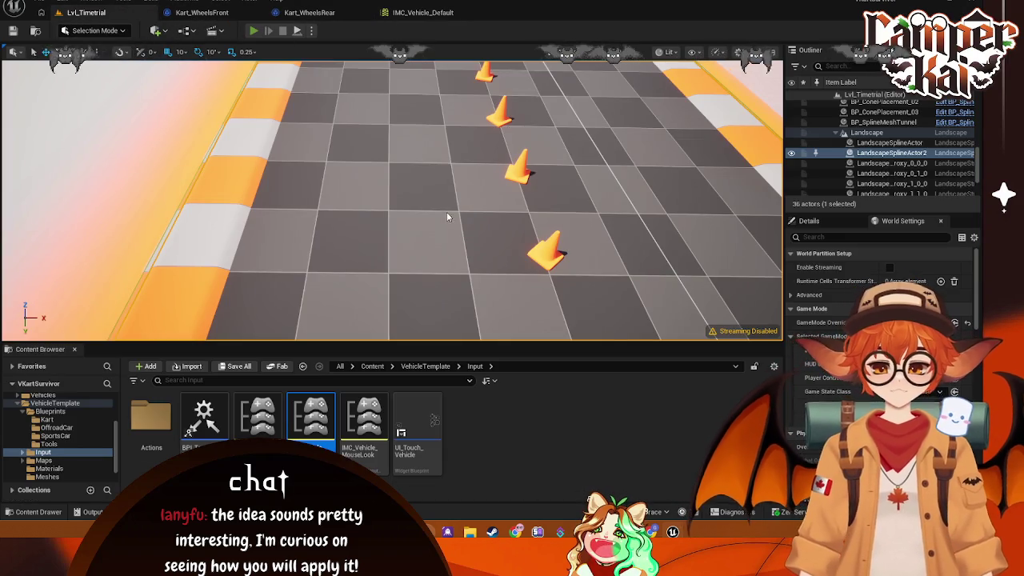
key(alt+p)
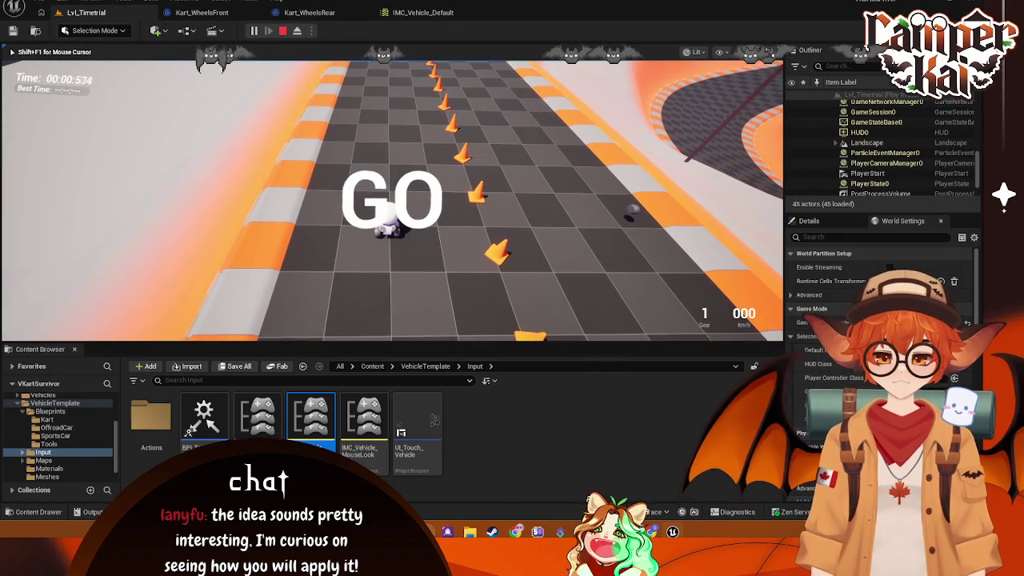
key(w)
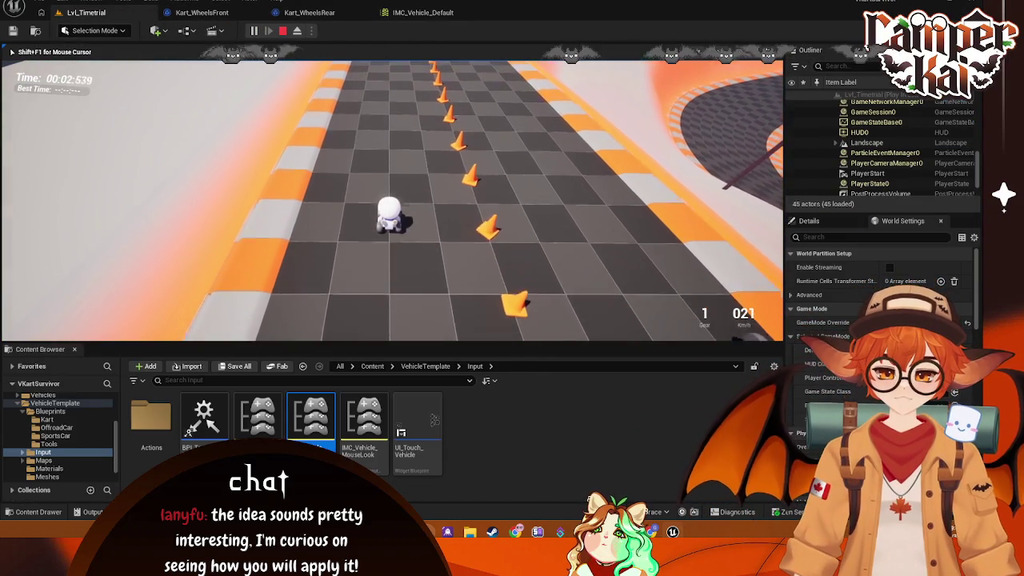
key(d)
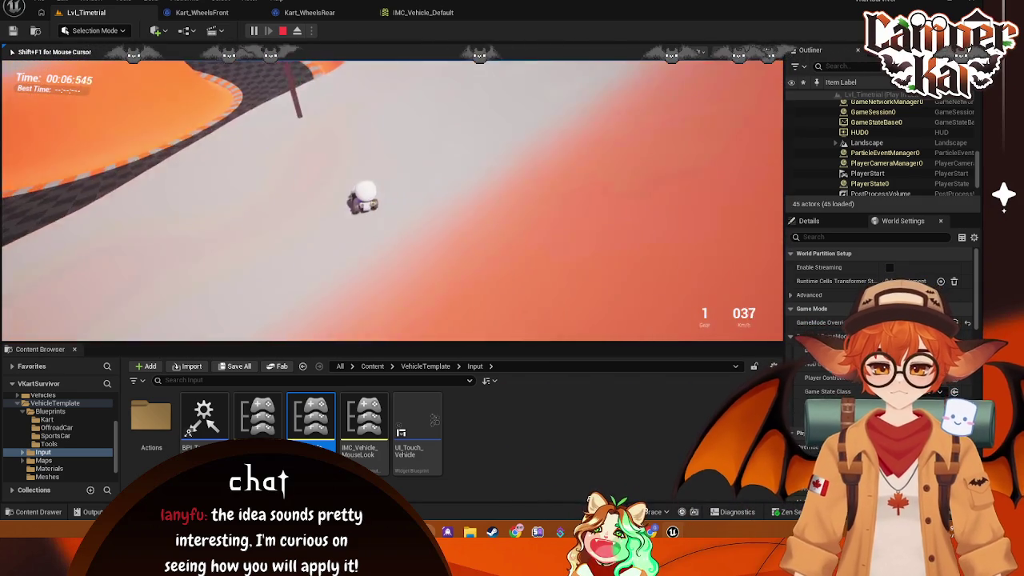
key(a)
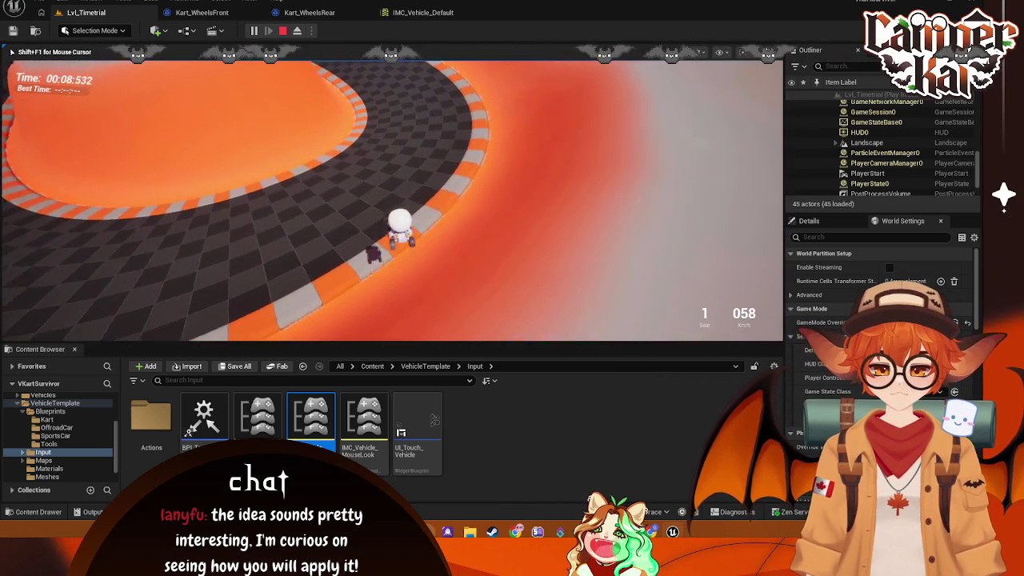
key(Escape)
click(422, 12)
Step: From the Lvl_Timetrial view, open BP_VehicleAdvPawnBase in VehicleTemplate/Blueprints
click(309, 12)
click(422, 12)
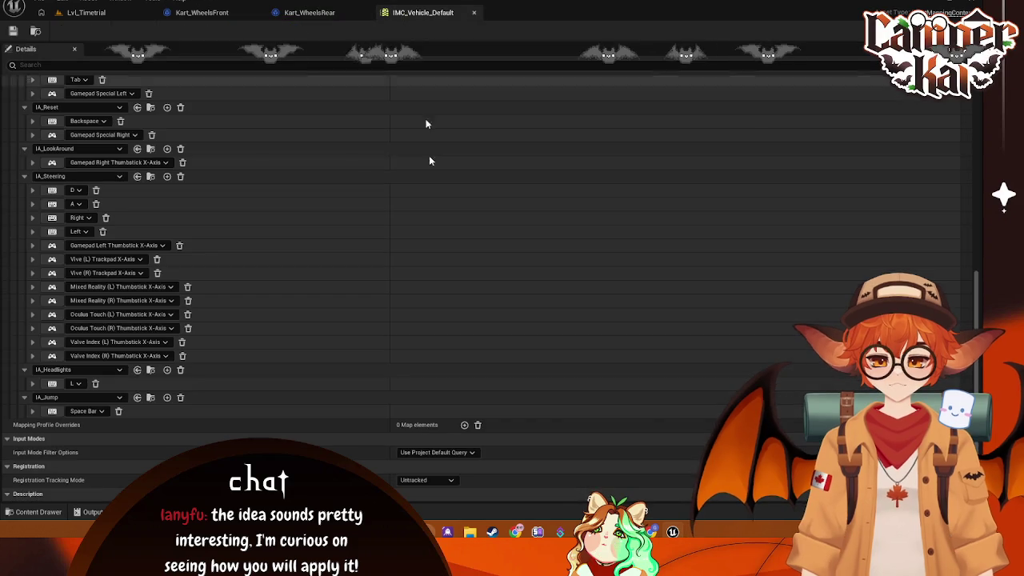
click(86, 12)
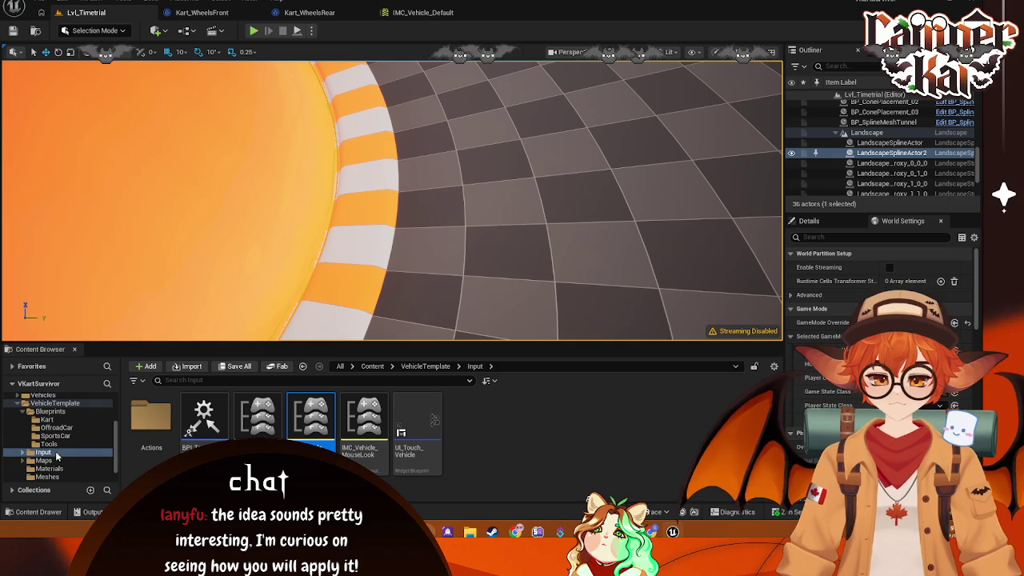
click(50, 411)
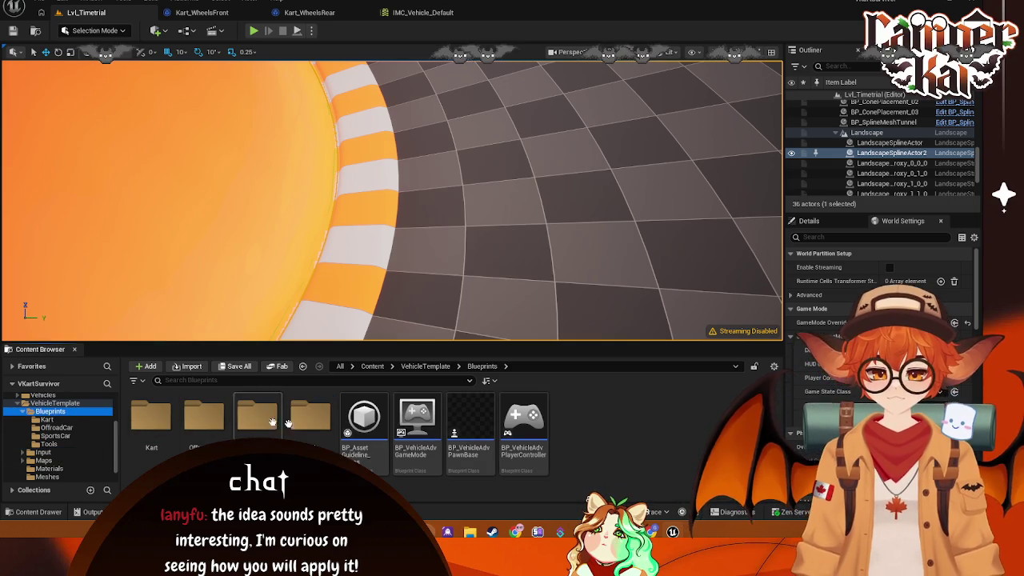
double_click(463, 433)
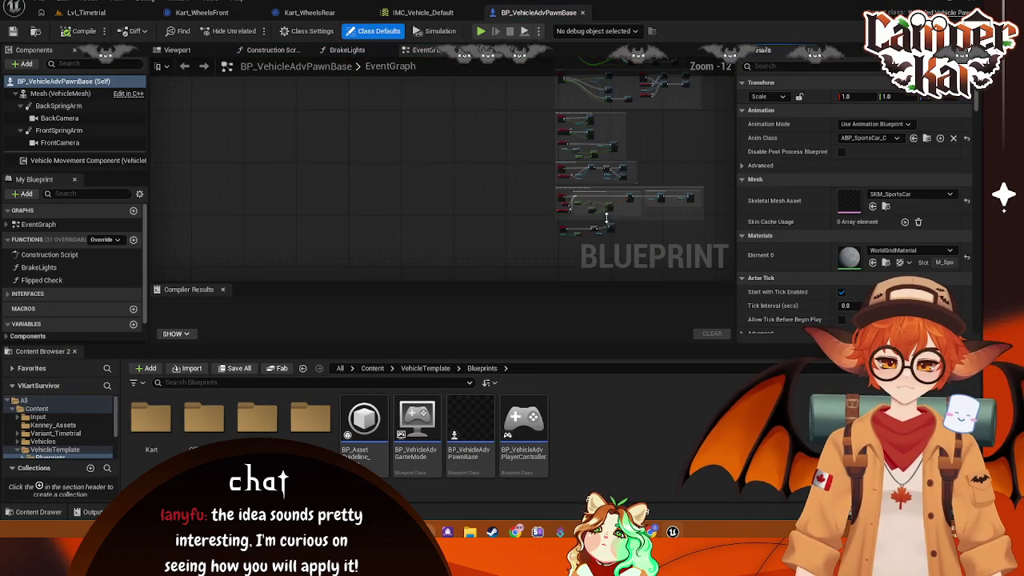
scroll(606, 217, up, 12)
Step: Set the jump impulse Z to 1000, recompile, and enable Vel Change on Add Impulse
click(605, 171)
text(0)
key(Return)
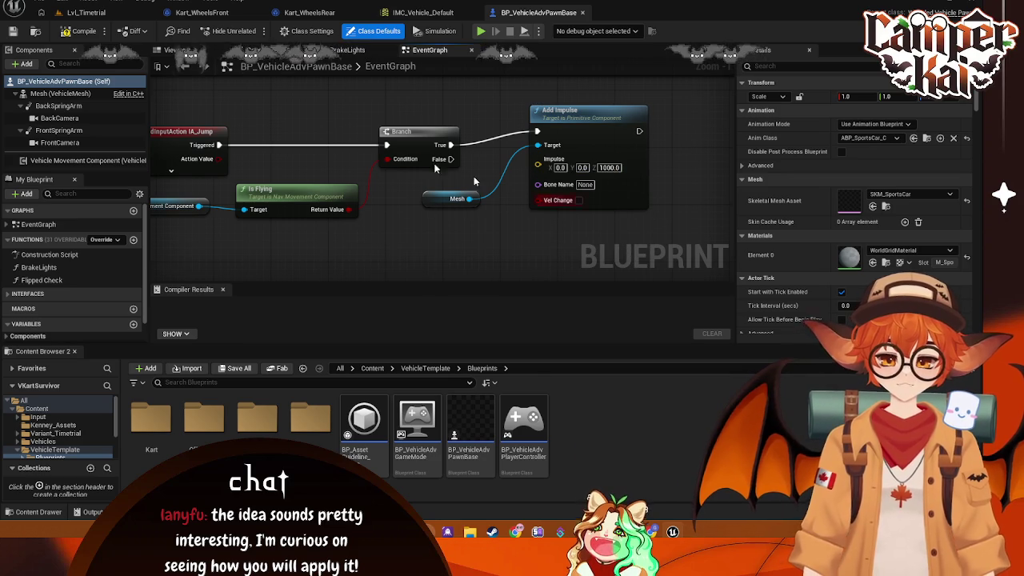
key(F7)
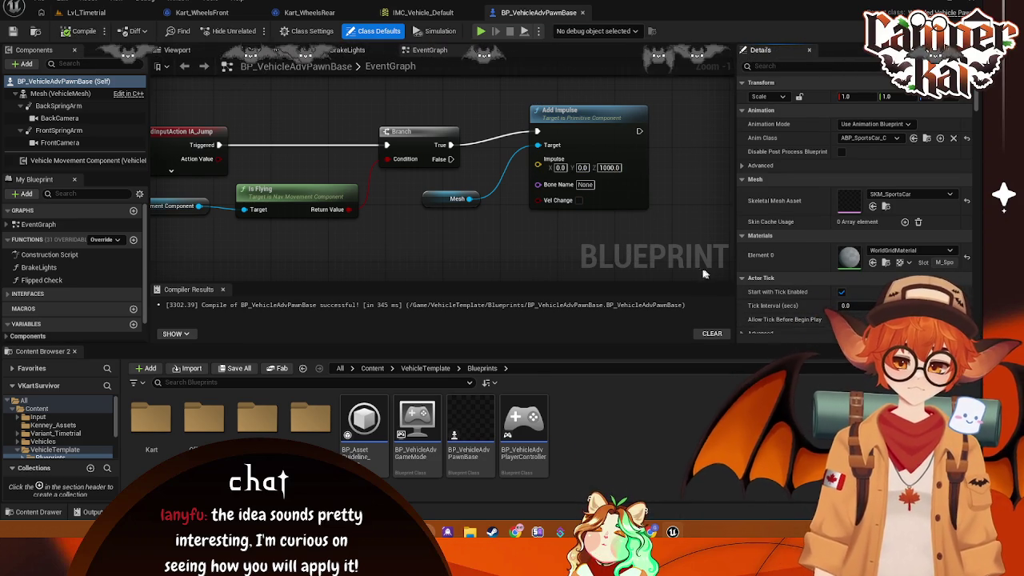
click(578, 200)
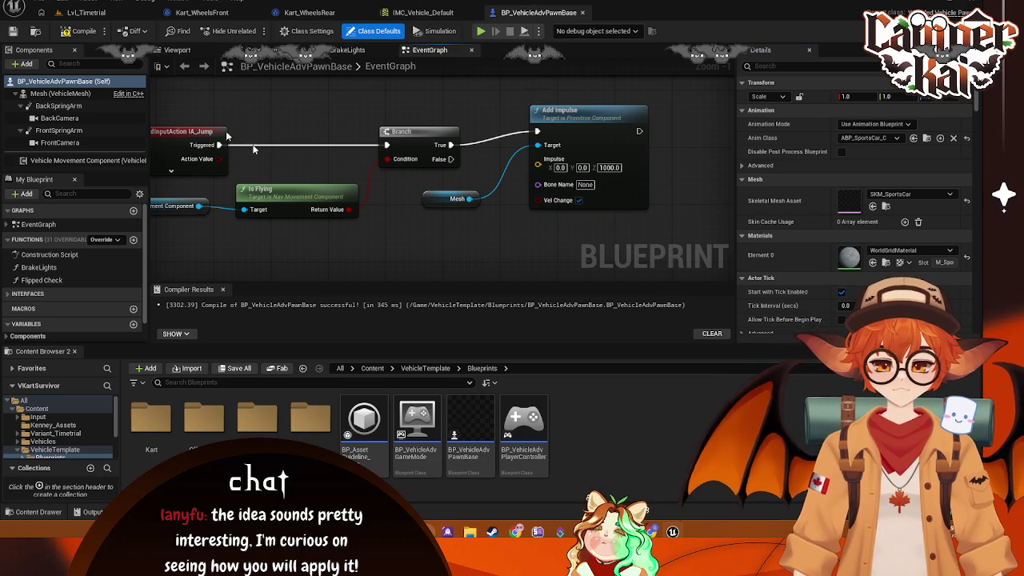
Step: Play-test the time-trial level, drive the kart forward, then end the run
click(86, 12)
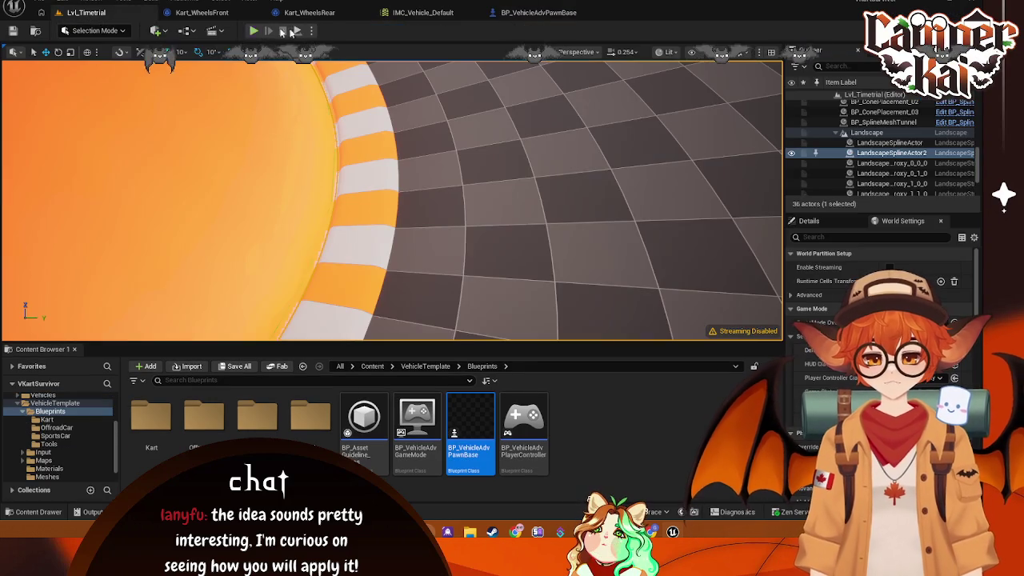
click(255, 31)
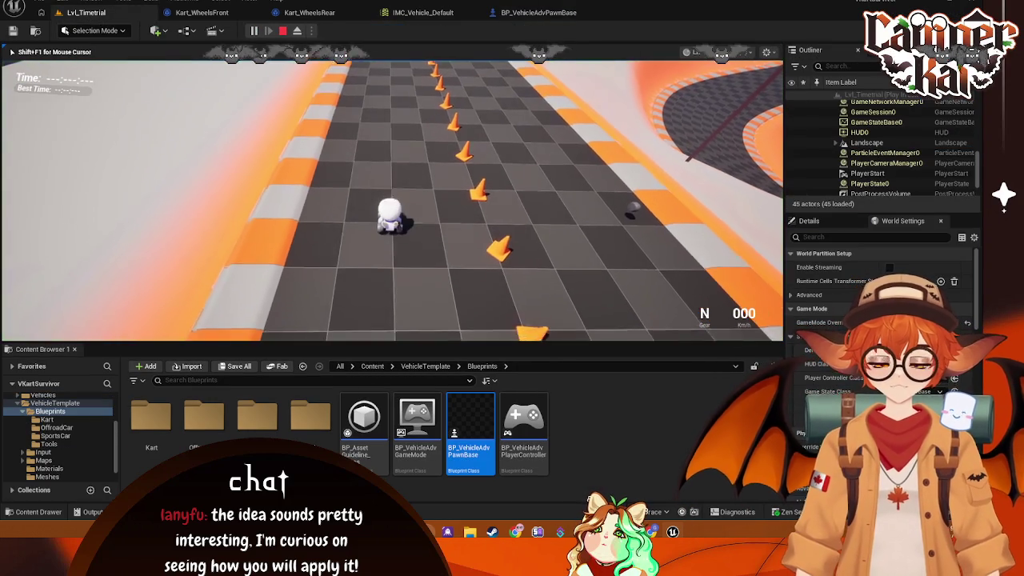
key(w)
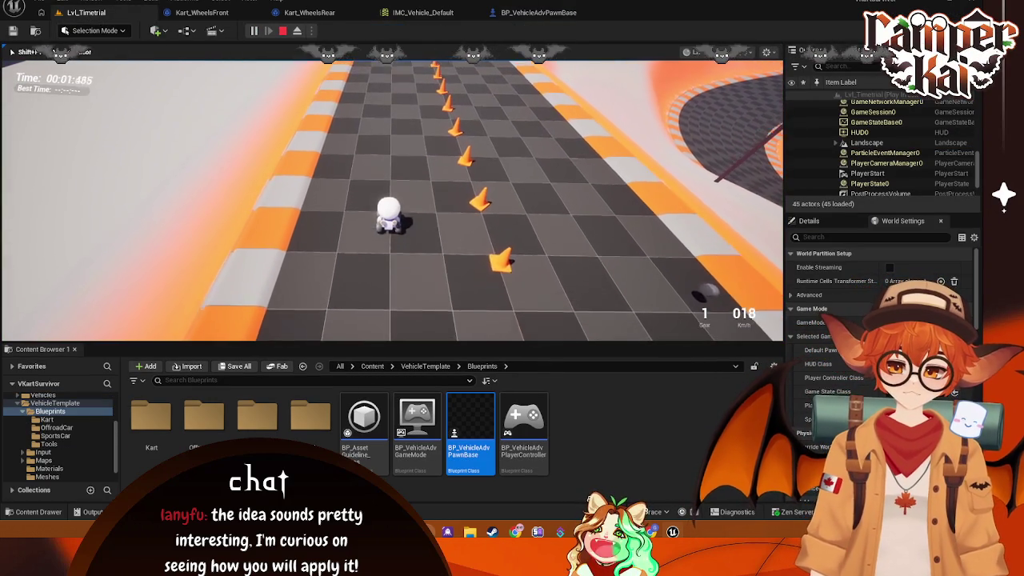
key(Escape)
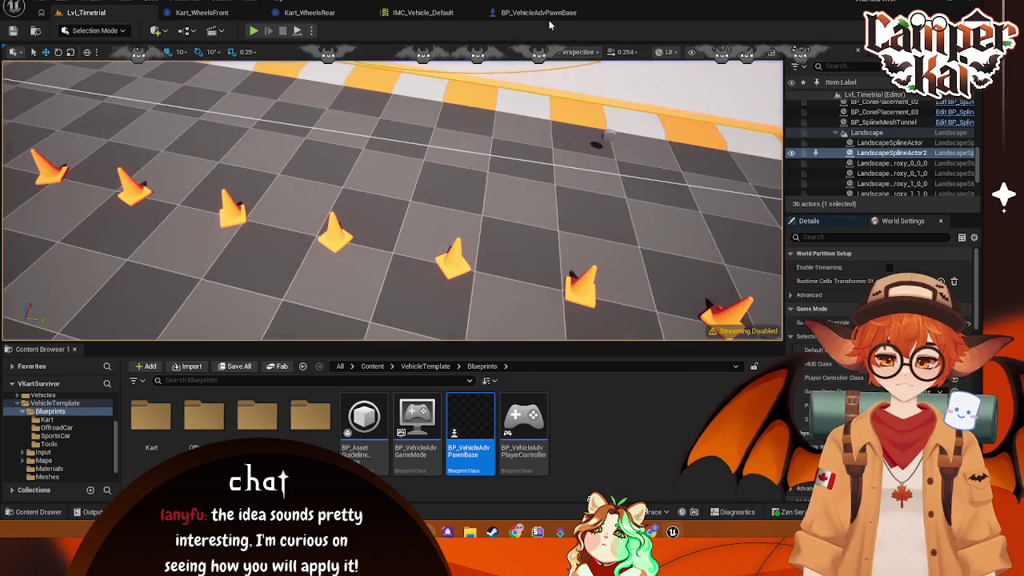
click(543, 13)
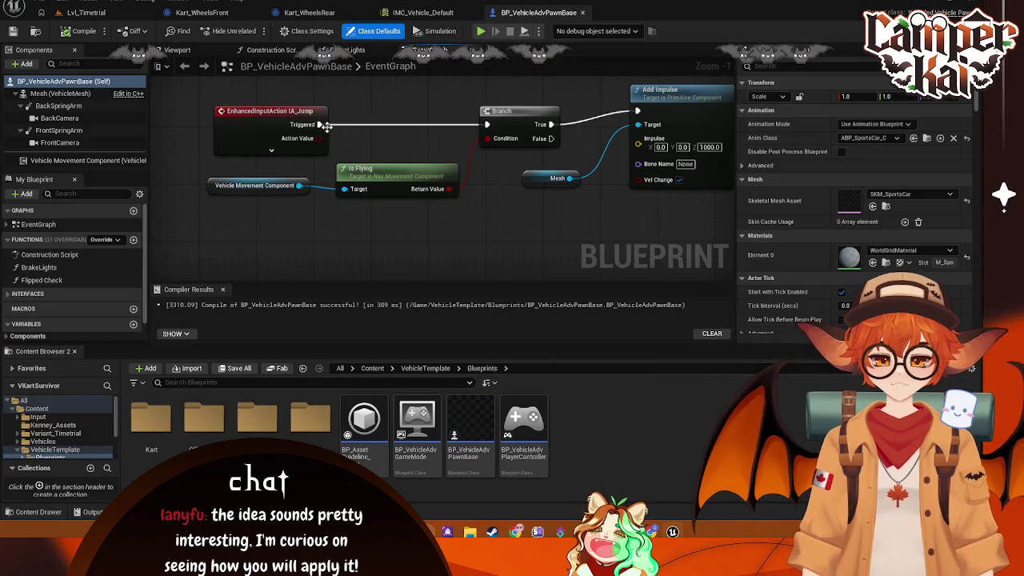
Step: Add a Print String node printing 'JUMP' after the IA_Jump event
drag(330, 133, 277, 248)
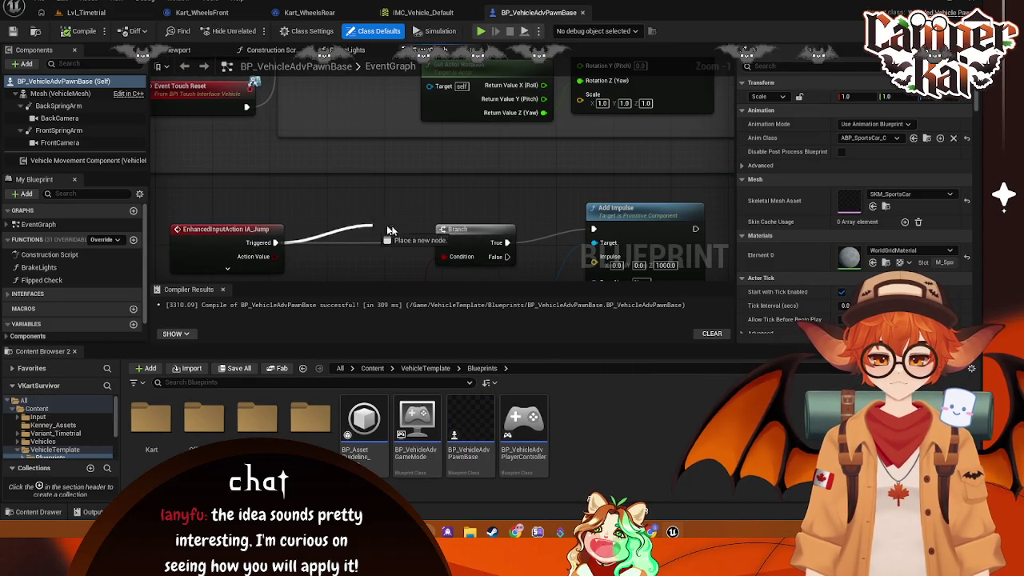
drag(336, 233, 340, 231)
text(print)
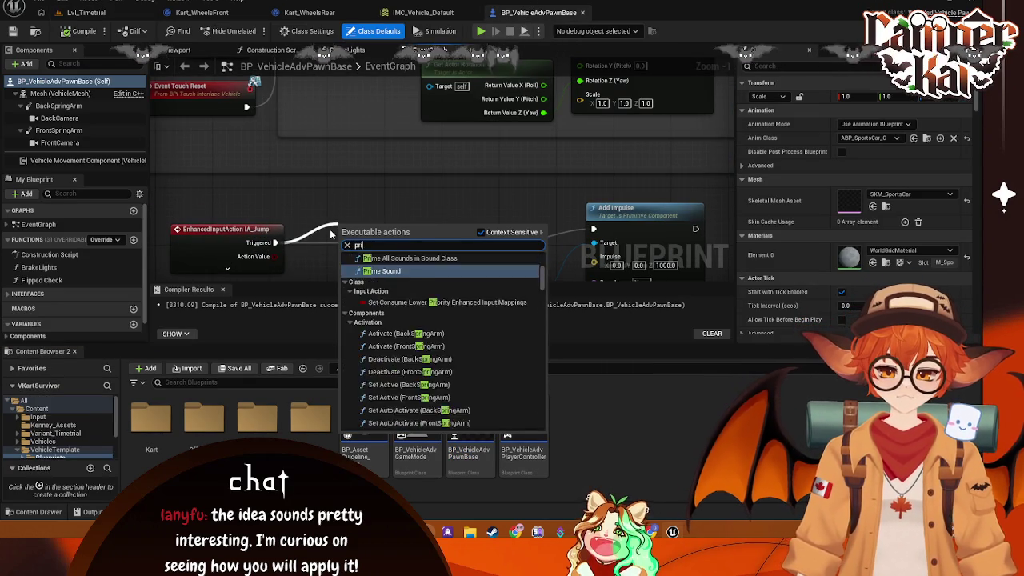
click(384, 267)
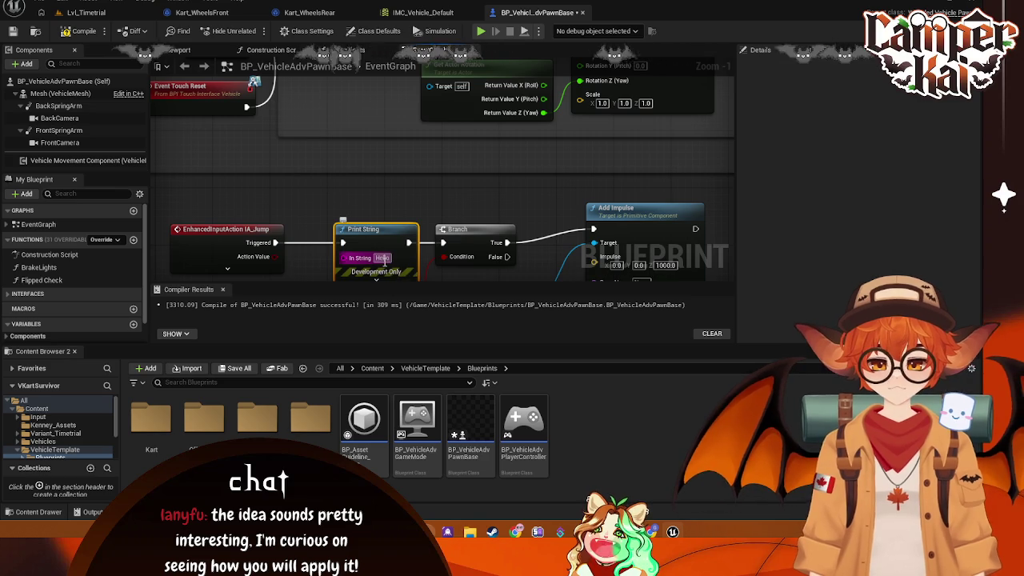
click(379, 257)
text(JUMP)
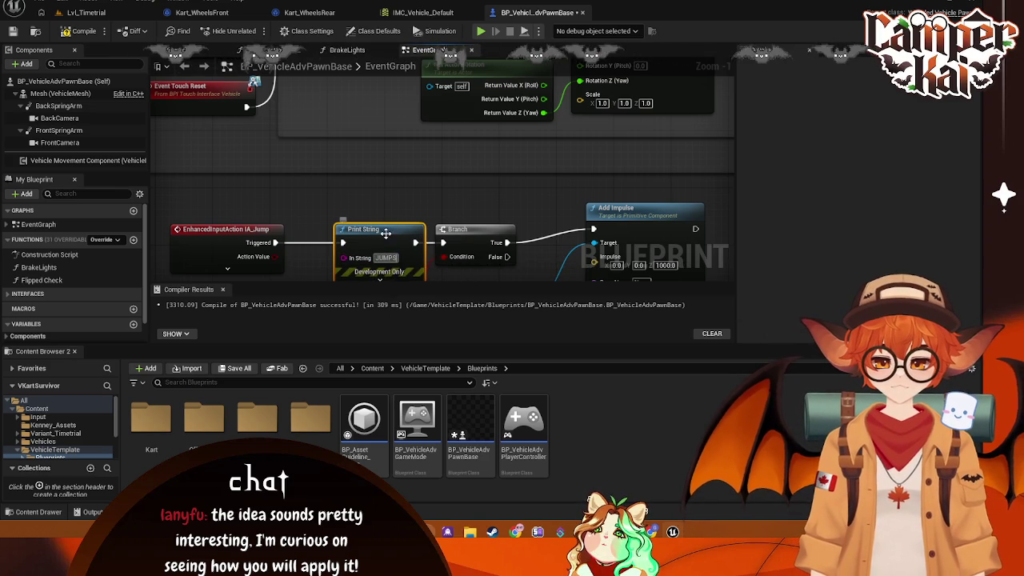
Step: Move the Print String node up and left, then go back to the Lvl_Timetrial level
drag(413, 197, 428, 146)
drag(389, 188, 364, 151)
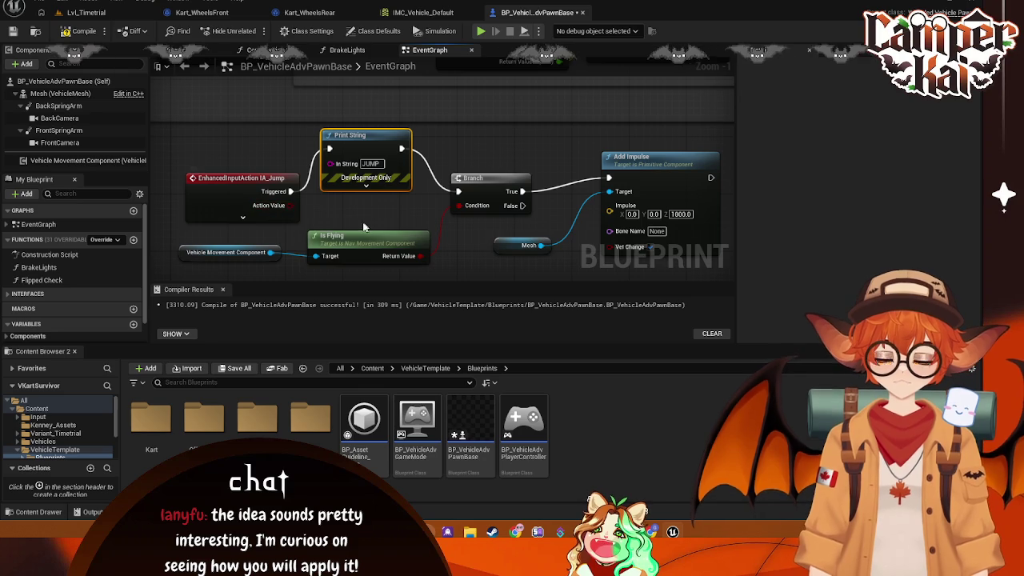
click(88, 14)
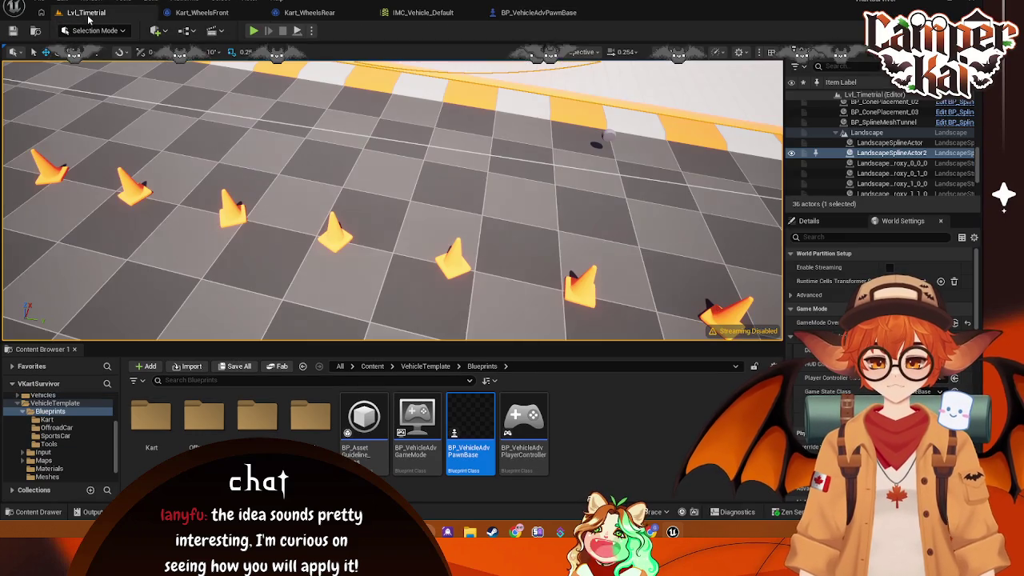
Step: Start a Lvl_Timetrial test run and check IA_Jump's Space Bar binding in IMC_Vehicle_Default
key(alt+p)
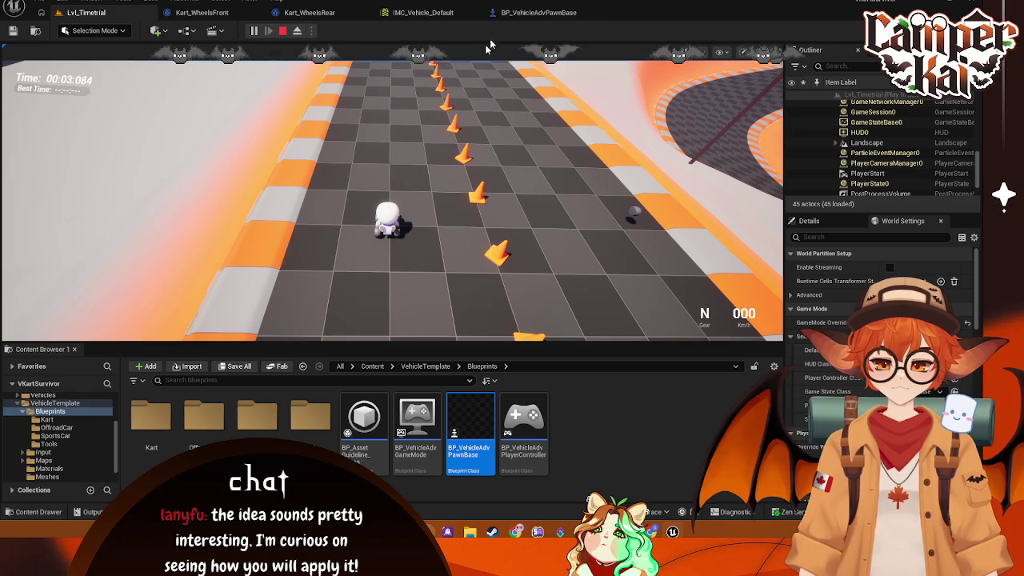
click(422, 12)
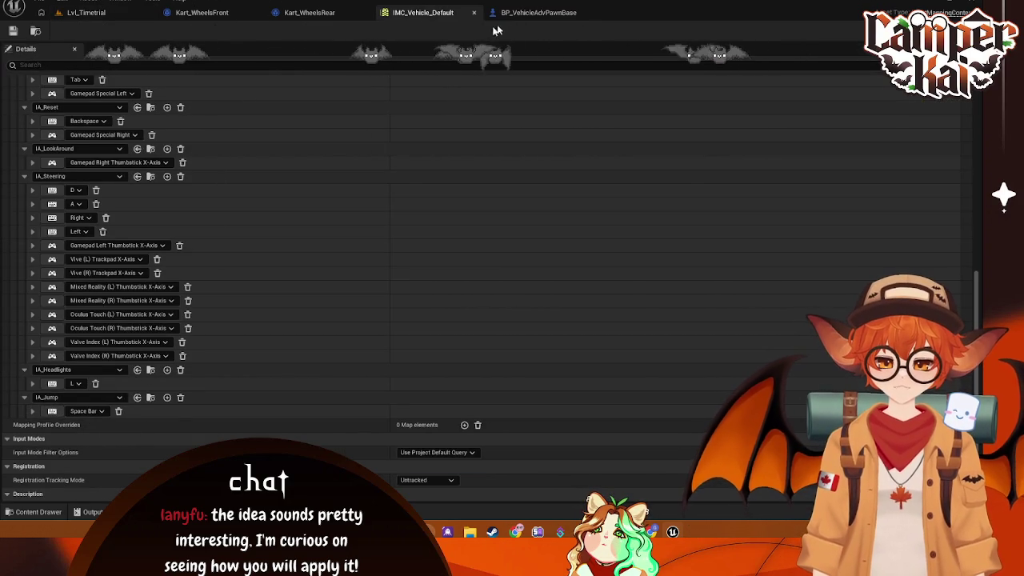
Step: Delete the old IA_Jump event node in BP_VehicleAdvPawnBase
click(538, 12)
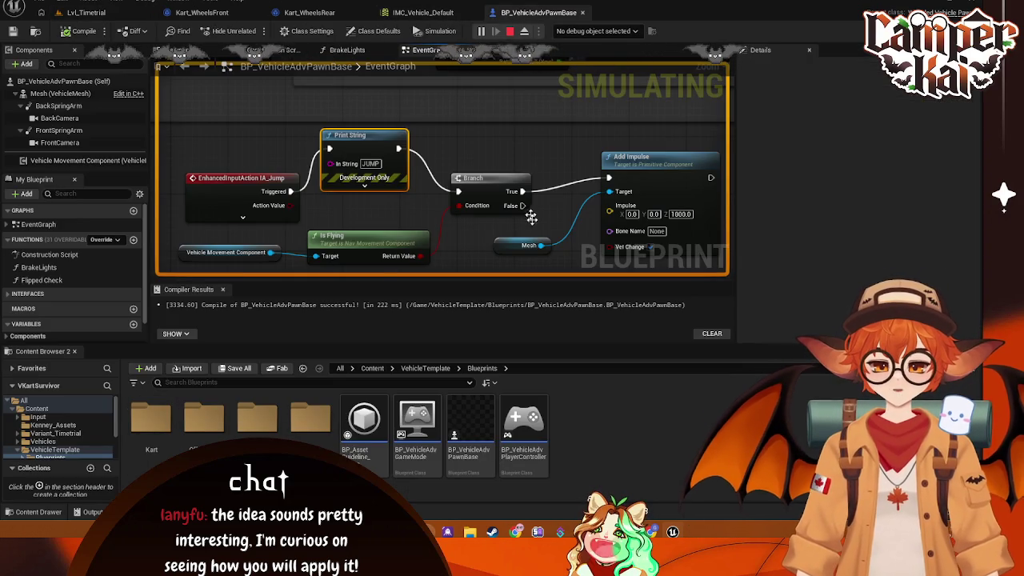
drag(487, 202, 518, 179)
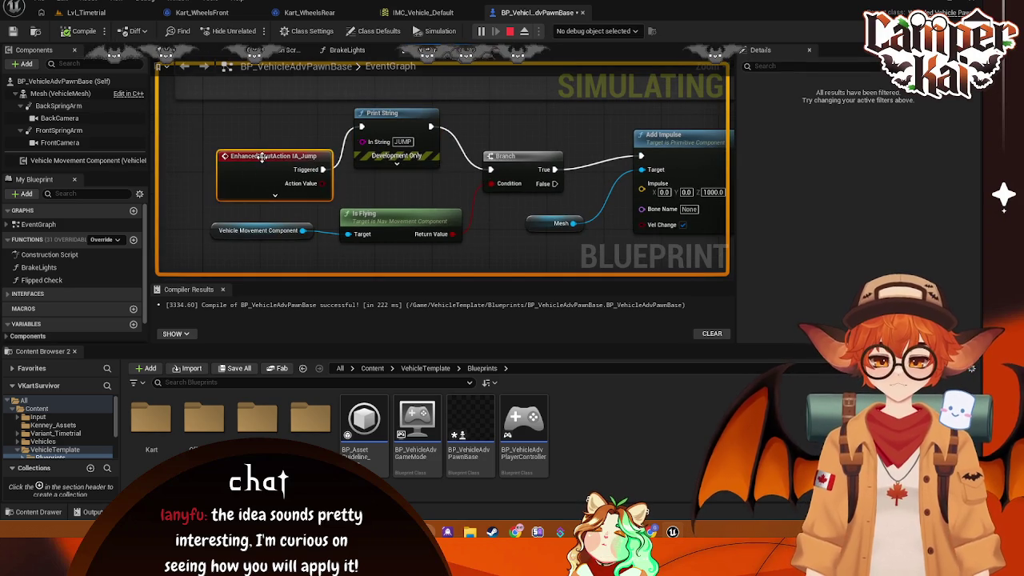
click(237, 167)
key(Delete)
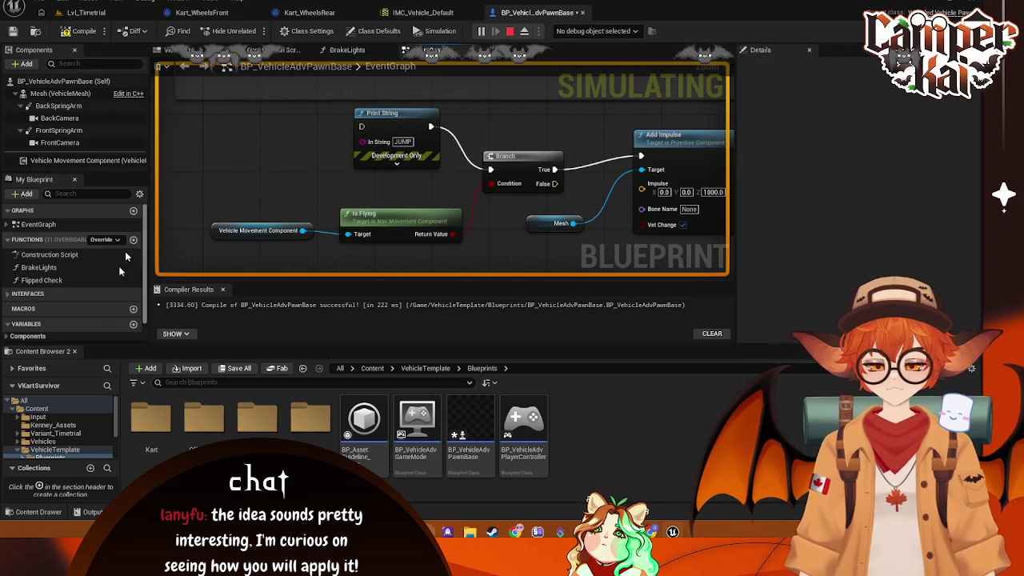
Step: Add a fresh IA_Jump event wired into Print String, left of it
drag(361, 127, 298, 151)
text(ia)
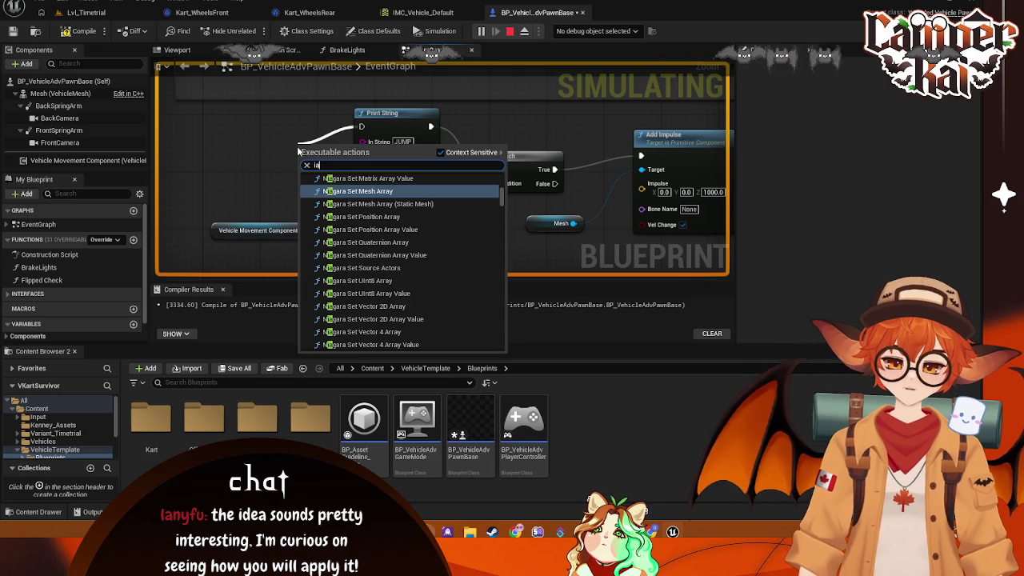
key(BackSpace)
text(a)
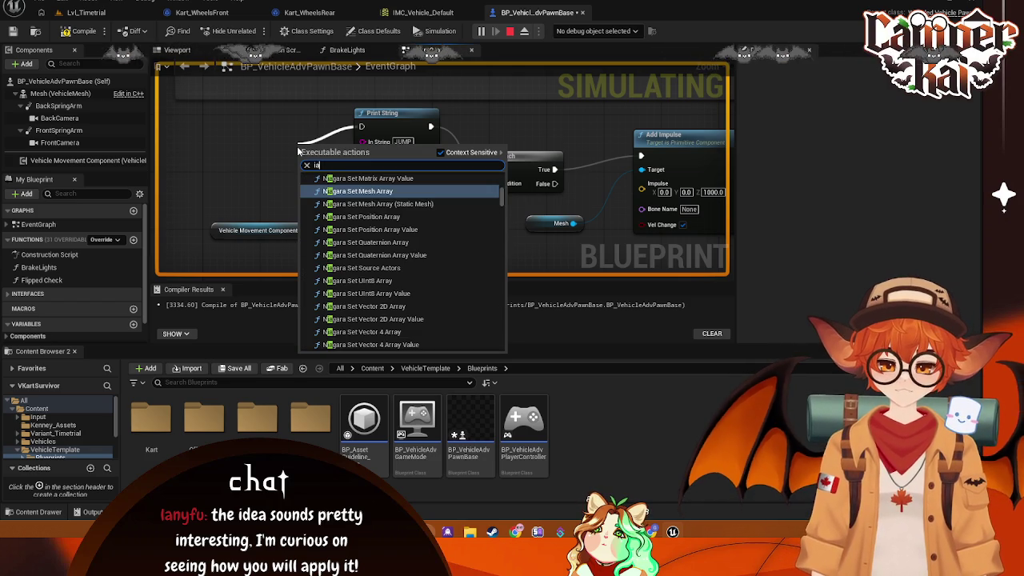
text(_)
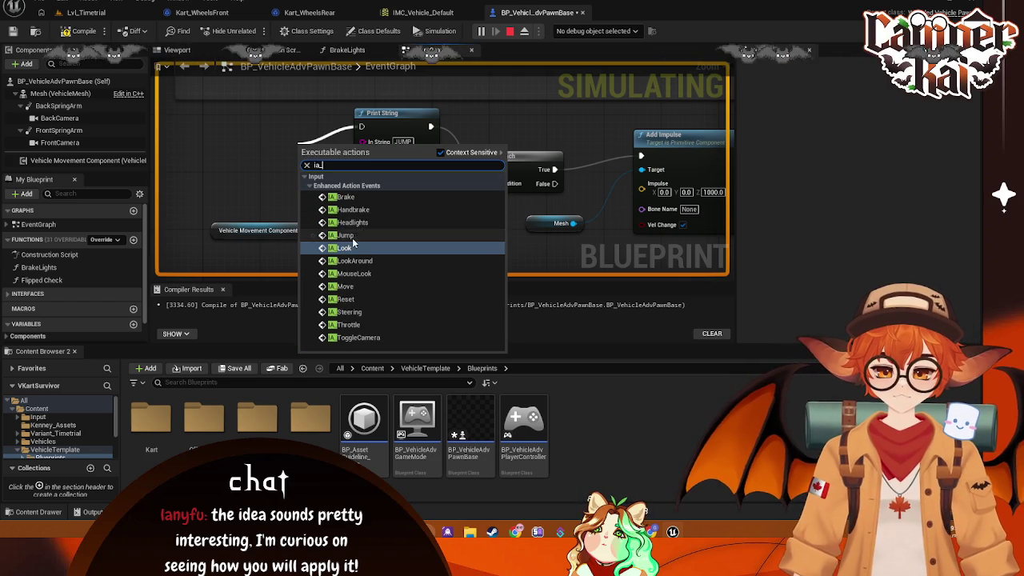
click(352, 237)
mouse_move(320, 140)
mouse_down()
mouse_move(139, 138)
mouse_move(290, 126)
mouse_move(278, 124)
mouse_up()
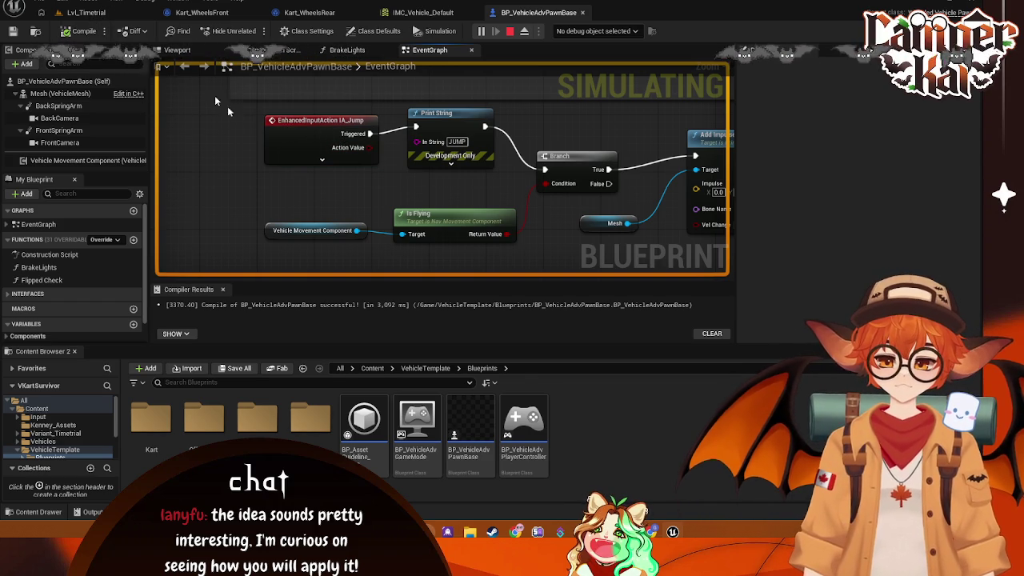
click(103, 14)
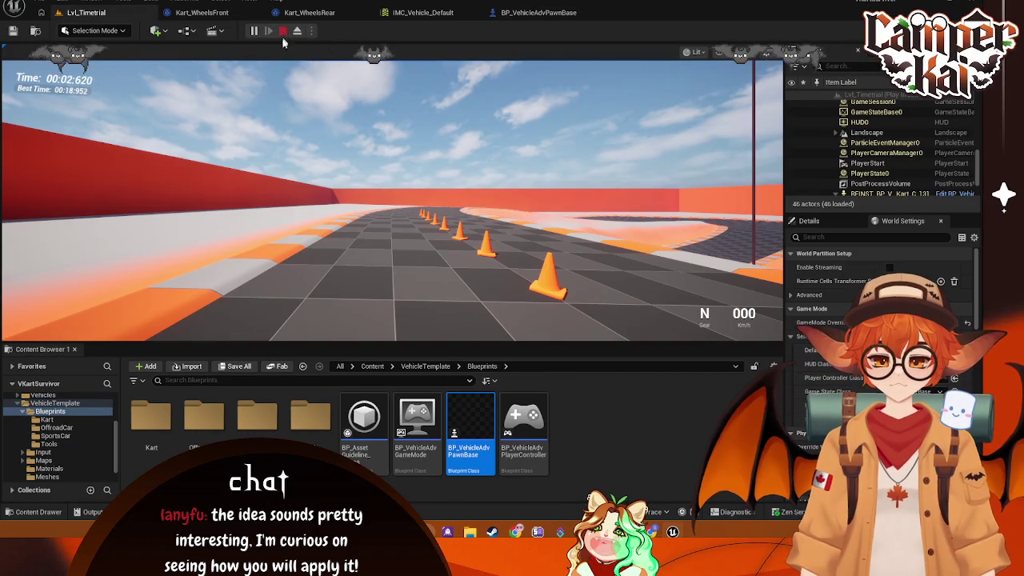
Step: Restart the test run, drive forward and jump with Space to see JUMP prints, then stop
click(283, 31)
click(254, 30)
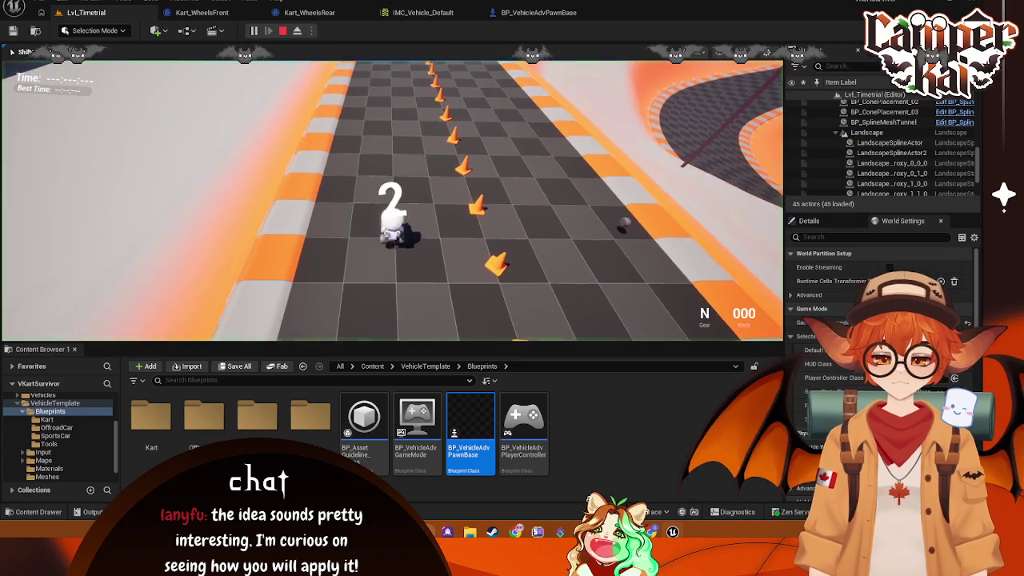
key(w)
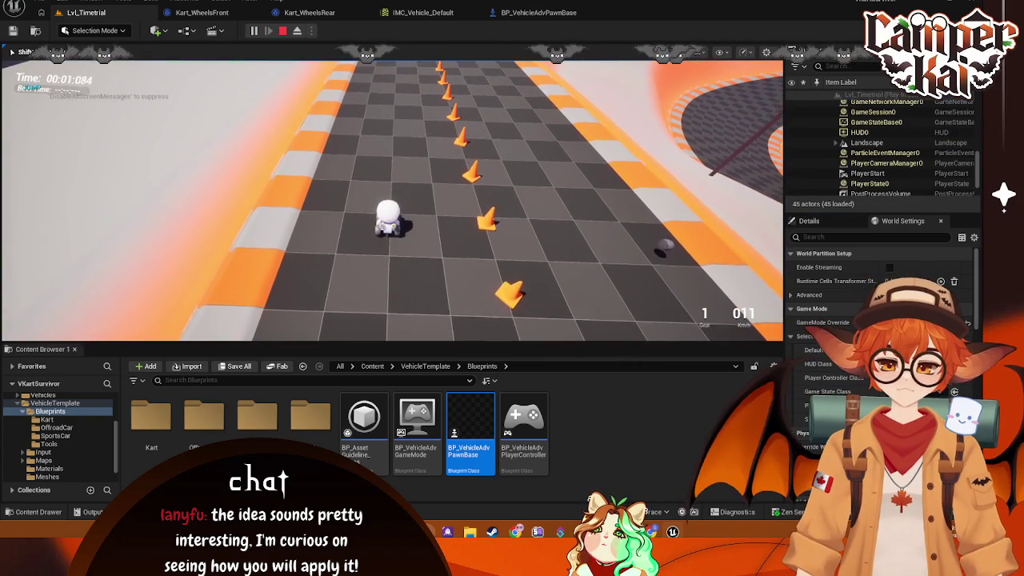
key(space)
key(space)
key(space)
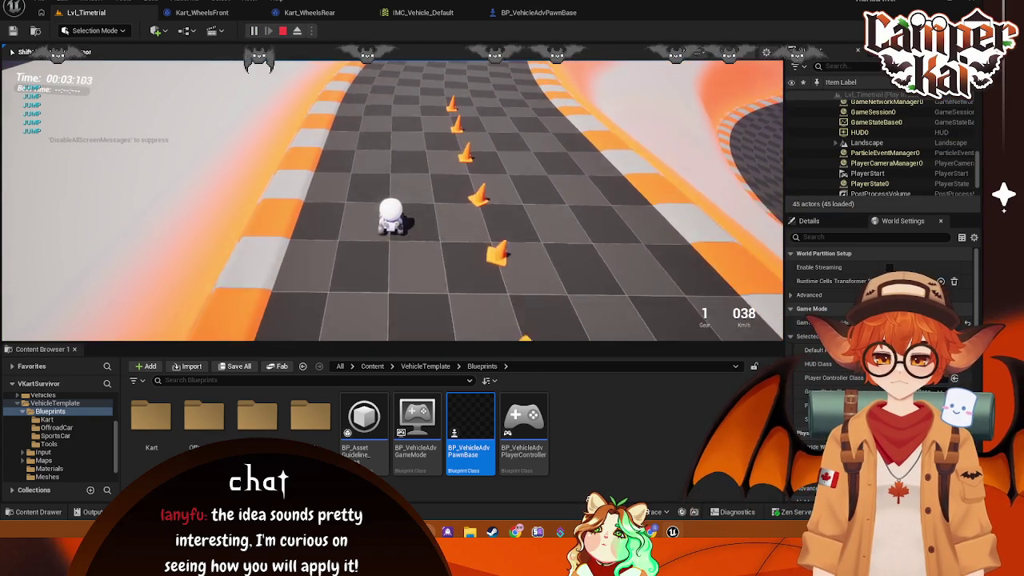
key(Escape)
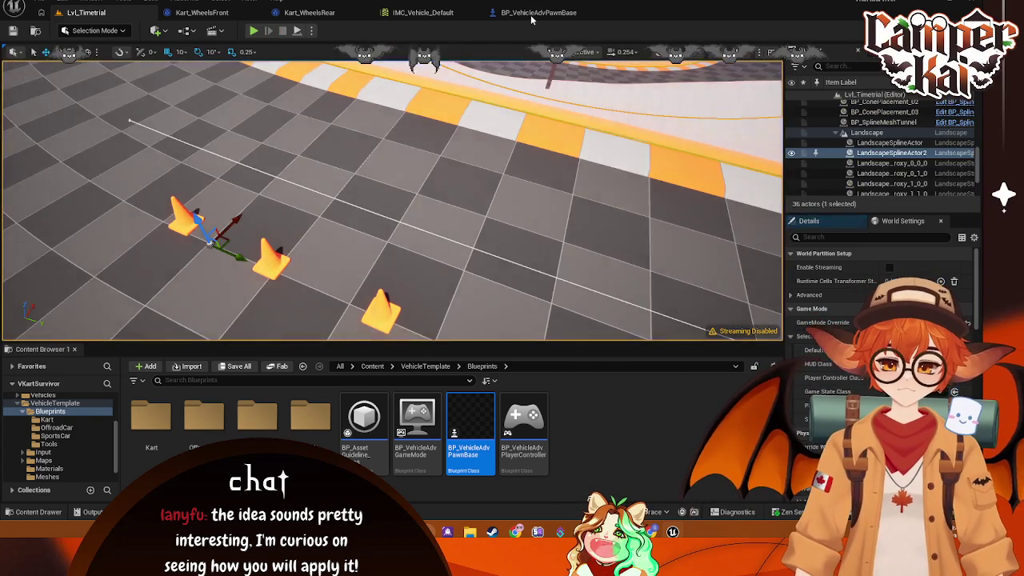
Step: Delete the Print String node and wire IA_Jump's Triggered output directly to the Branch
click(531, 16)
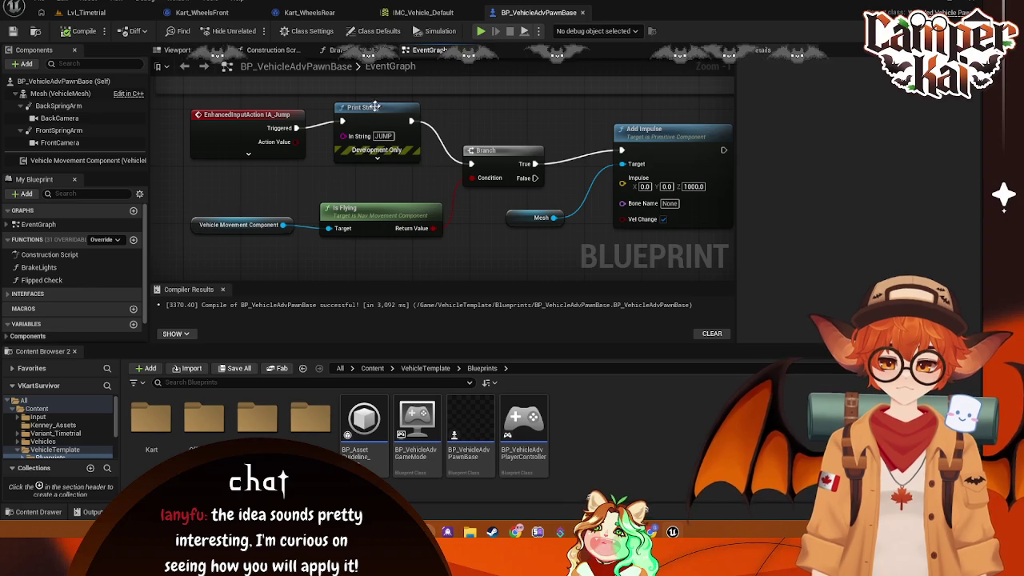
click(376, 107)
key(Delete)
drag(294, 128, 471, 163)
mouse_move(265, 120)
mouse_down()
mouse_move(301, 140)
mouse_move(209, 83)
mouse_move(199, 168)
mouse_up()
Step: Add an Add Impulse driven only by the Branch's False output, and save the blueprint
drag(440, 194, 465, 150)
text(on)
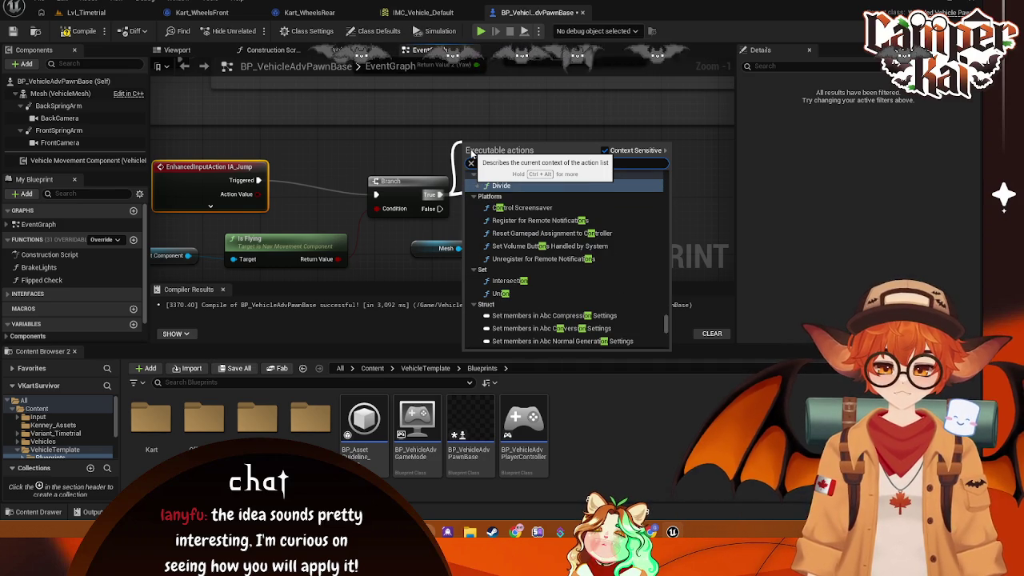
text(impulse)
key(Return)
drag(440, 208, 526, 180)
right_click(442, 196)
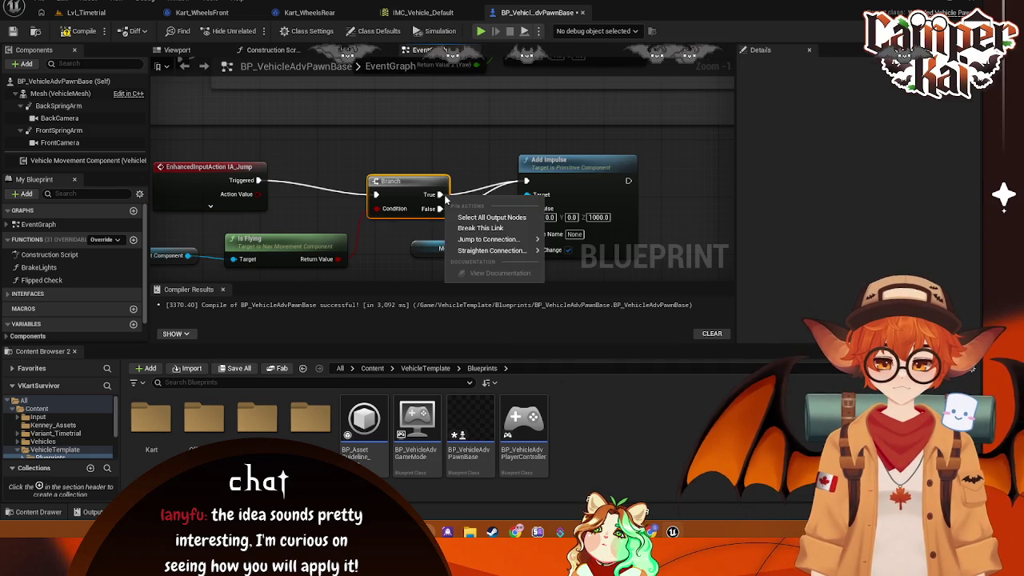
click(477, 228)
key(ctrl+s)
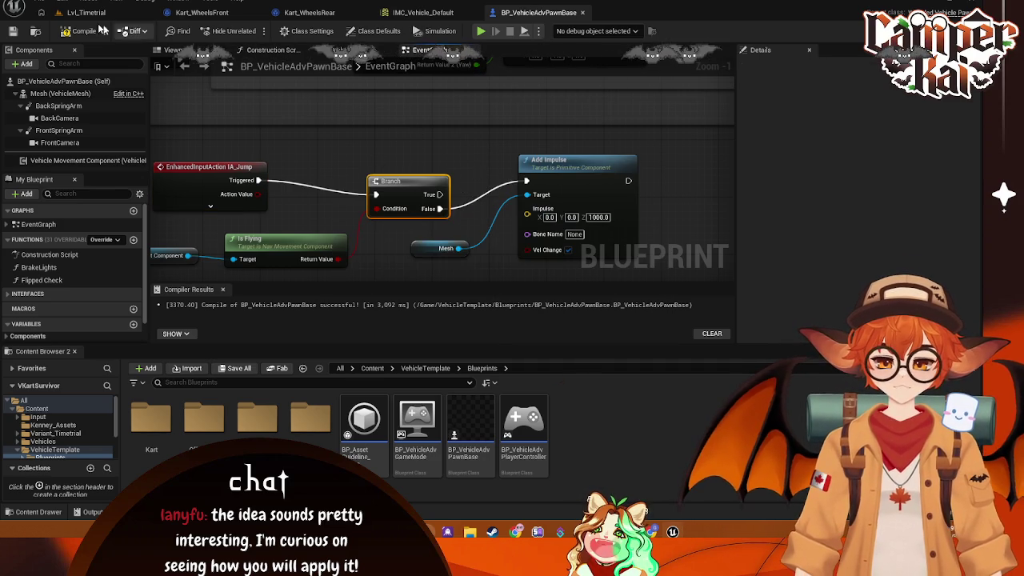
click(85, 12)
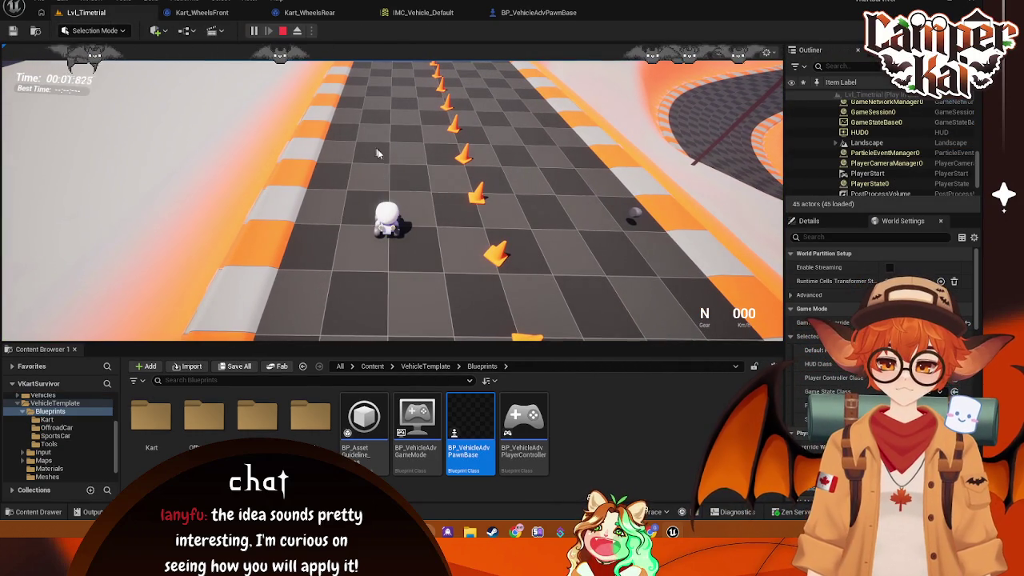
Step: Drive the kart with W, A and D for about 29 seconds, then end the test
click(370, 136)
key(w)
key(a)
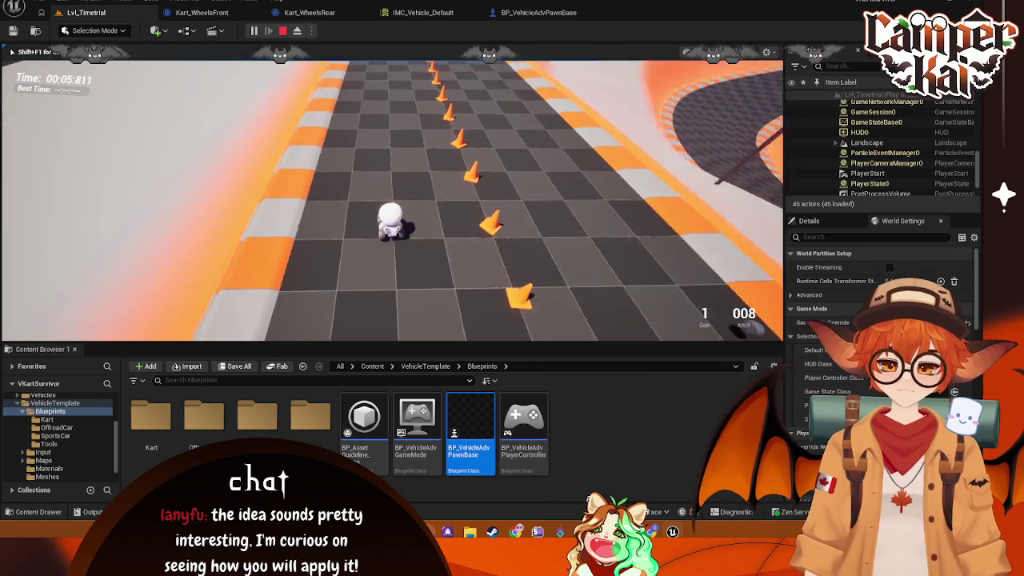
key(d)
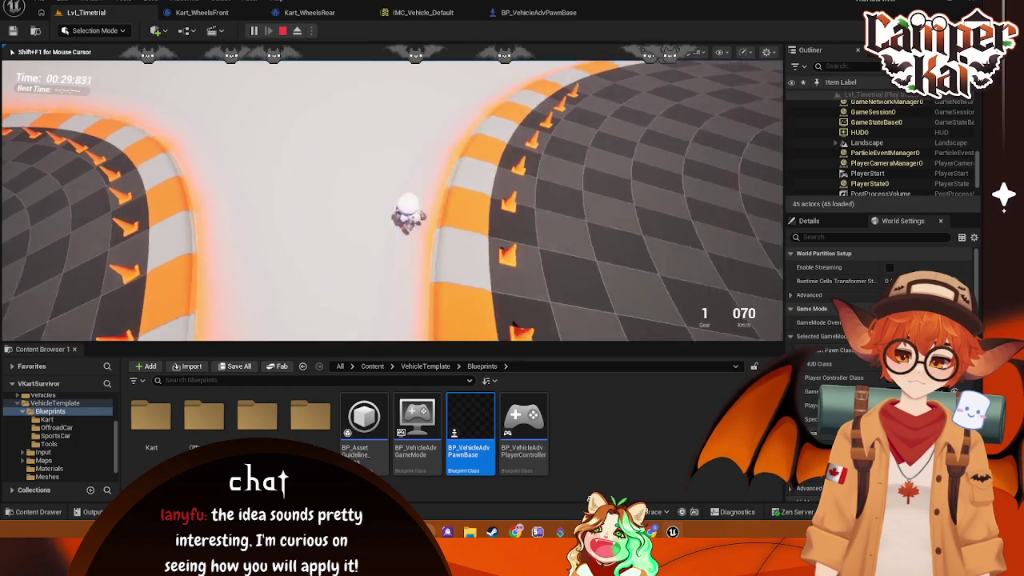
key(Escape)
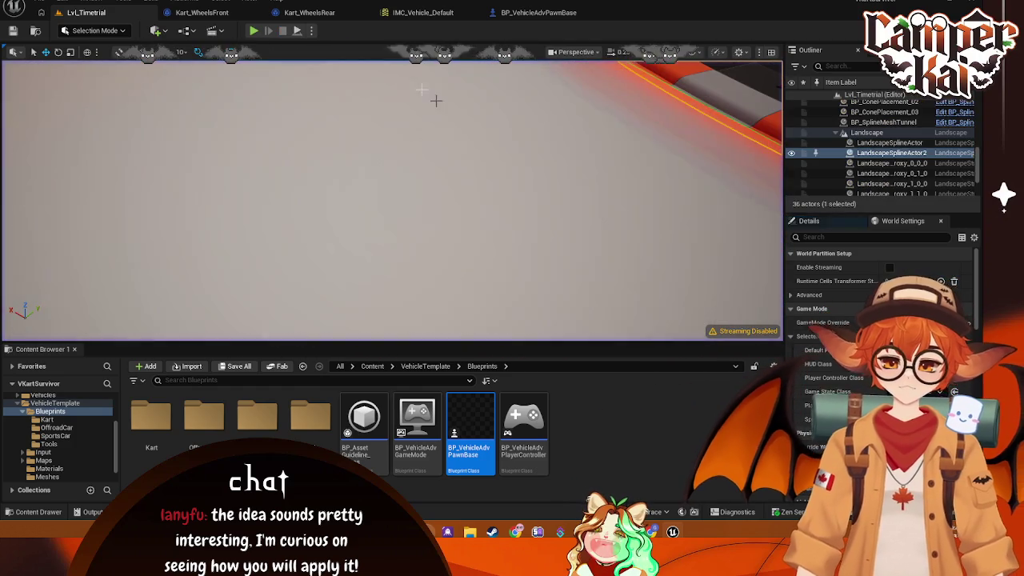
Step: Save the Add Impulse Z of 500 and start a new Lvl_Timetrial play test
click(530, 16)
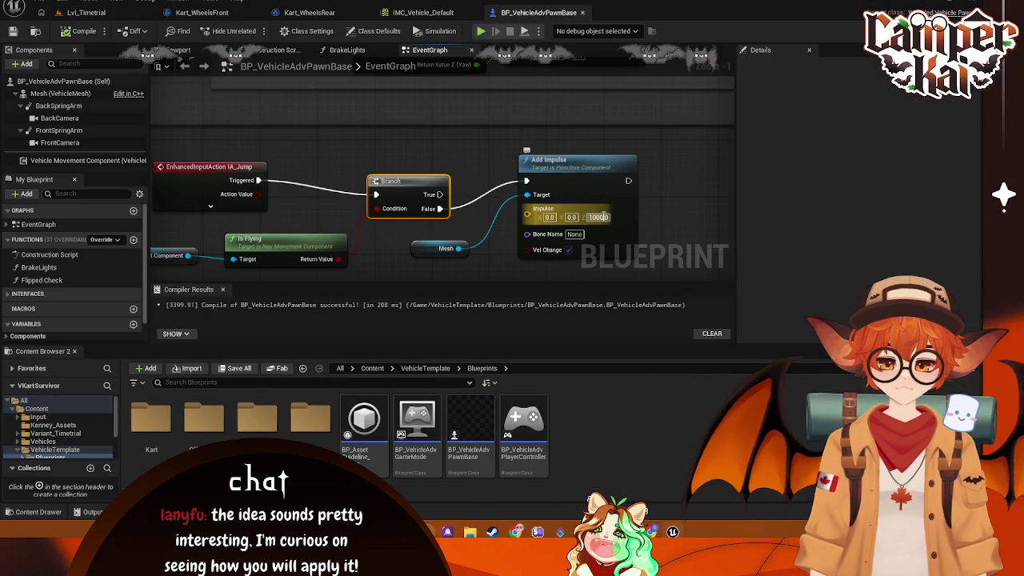
text(500)
key(ctrl+s)
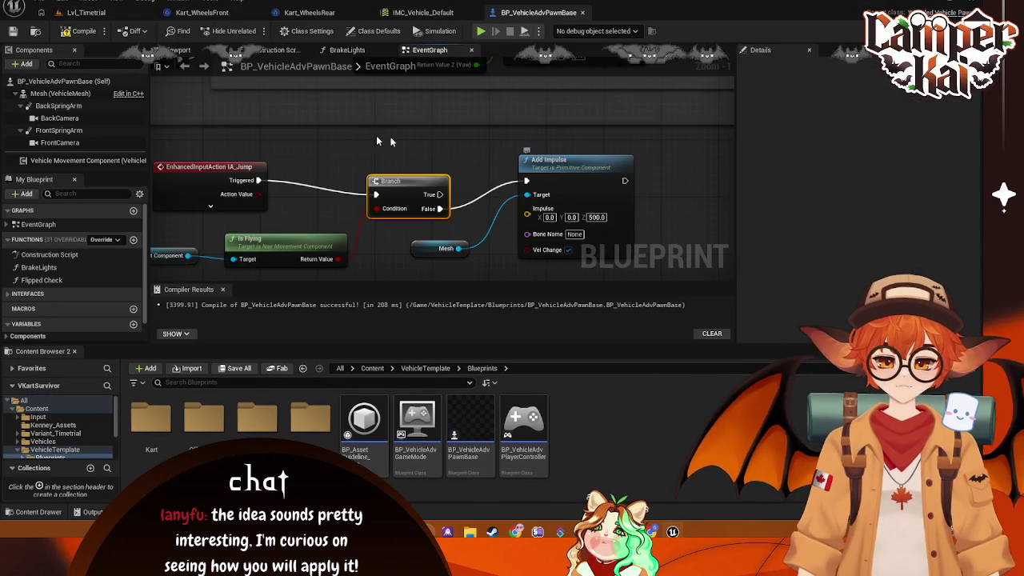
click(80, 13)
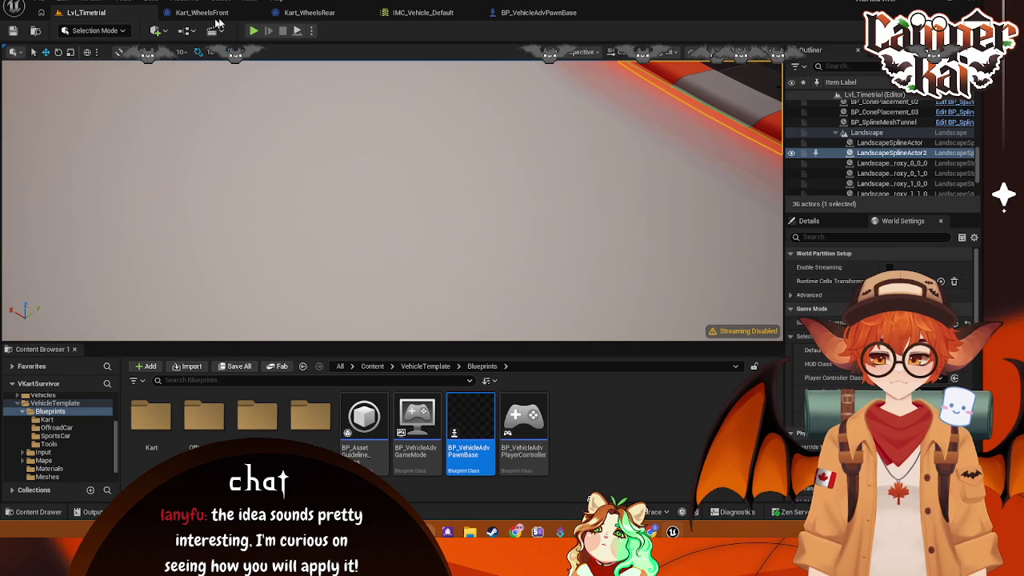
key(alt+p)
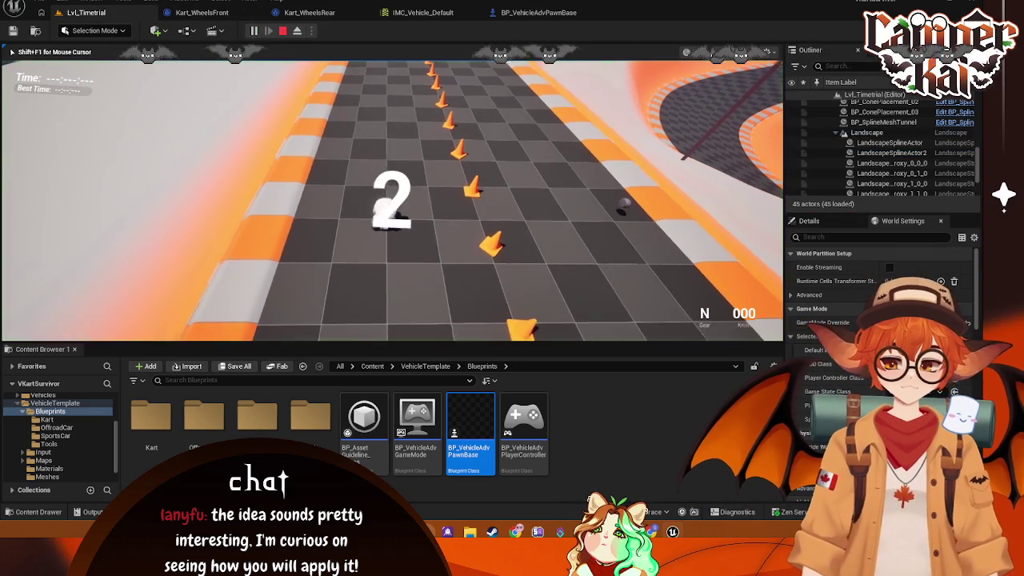
Step: Drive the kart down the track testing the 500-impulse jump, then stop playing
key(w)
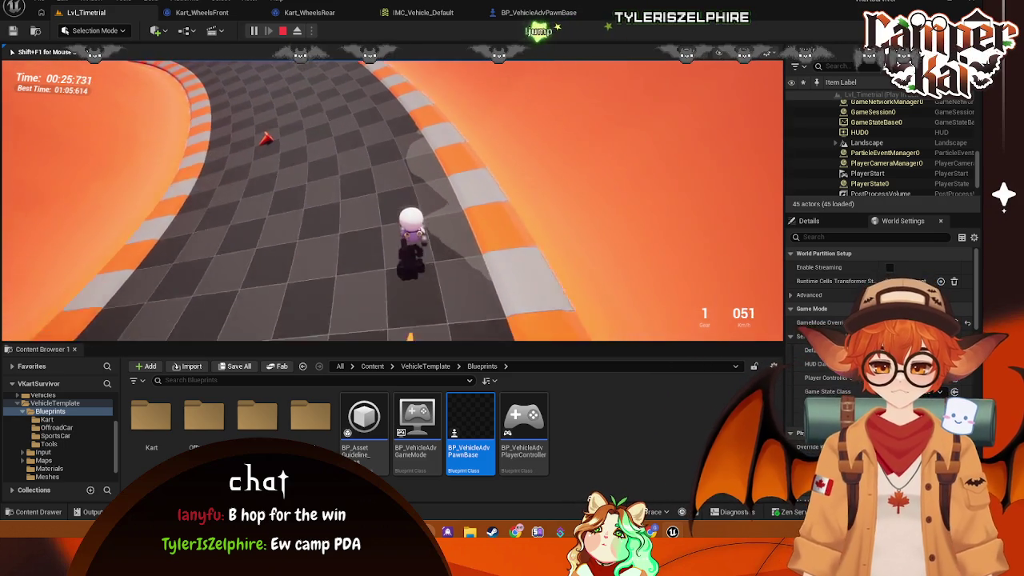
key(Escape)
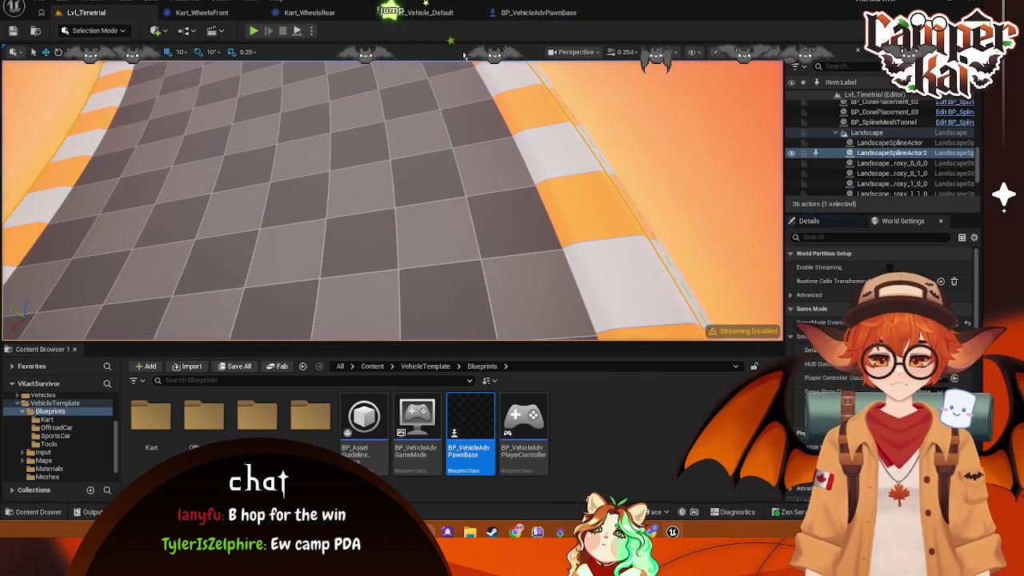
Step: Select the jump logic nodes and wrap them in a comment box titled JUMP
click(537, 12)
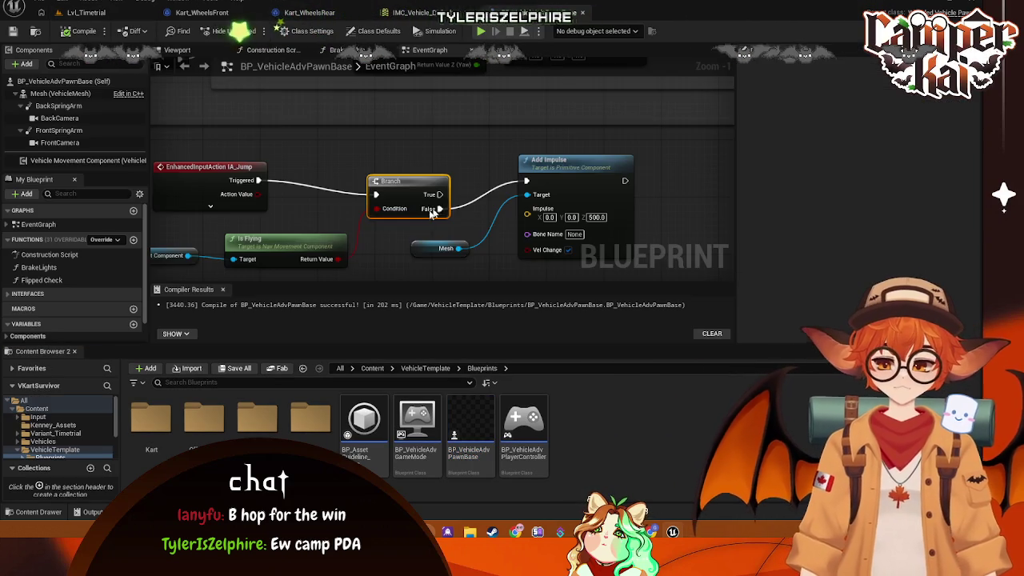
scroll(462, 176, up, 1)
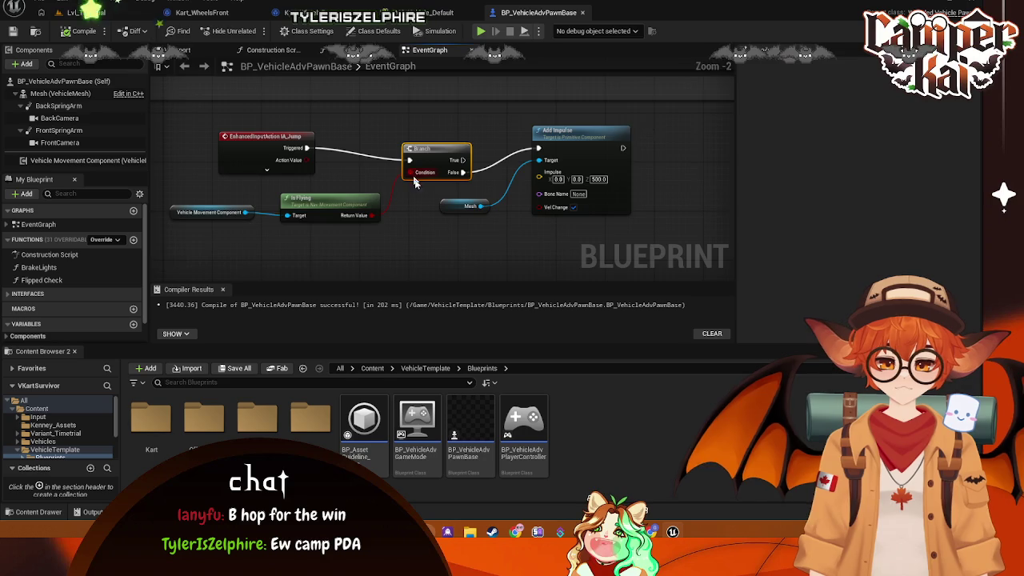
scroll(416, 178, down, 1)
mouse_move(646, 128)
mouse_down()
mouse_move(160, 217)
mouse_move(245, 209)
mouse_up()
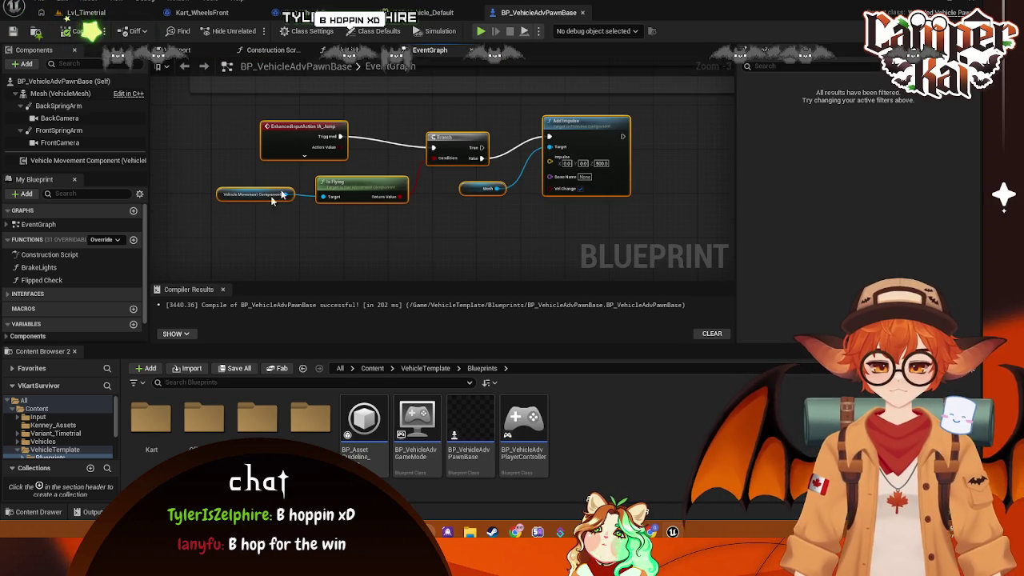
right_click(279, 144)
click(213, 128)
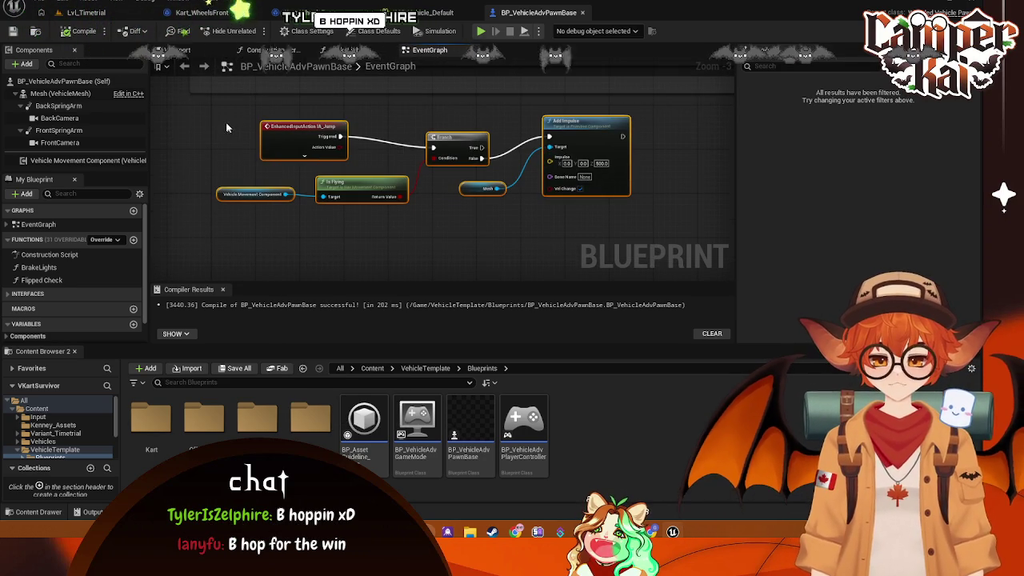
drag(233, 132, 237, 146)
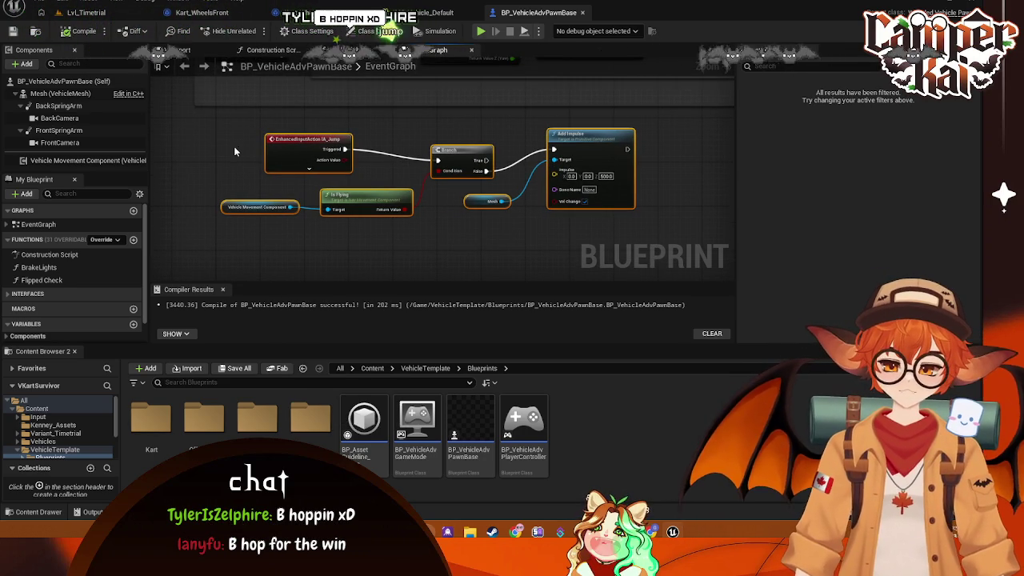
key(c)
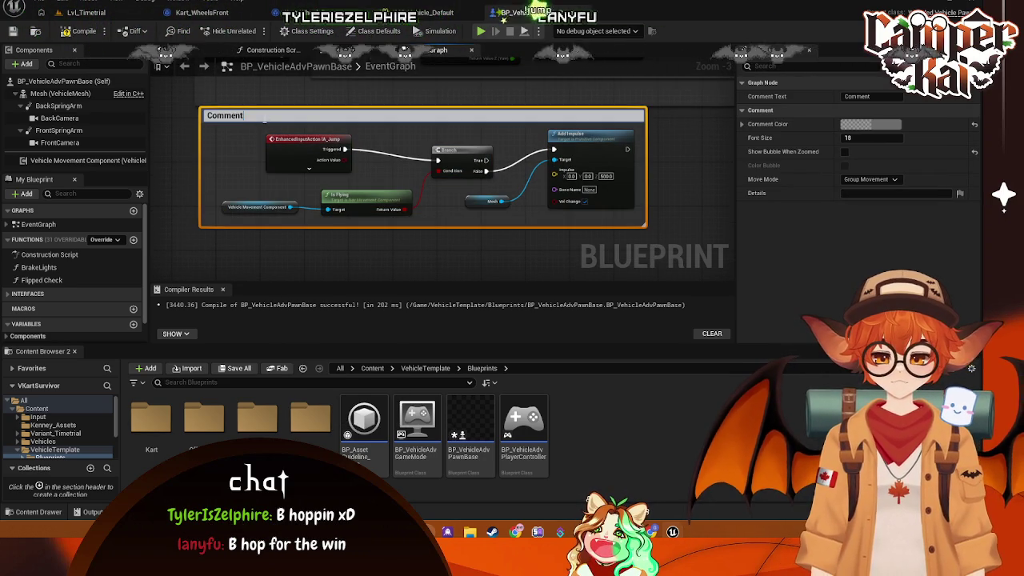
text(JUMP)
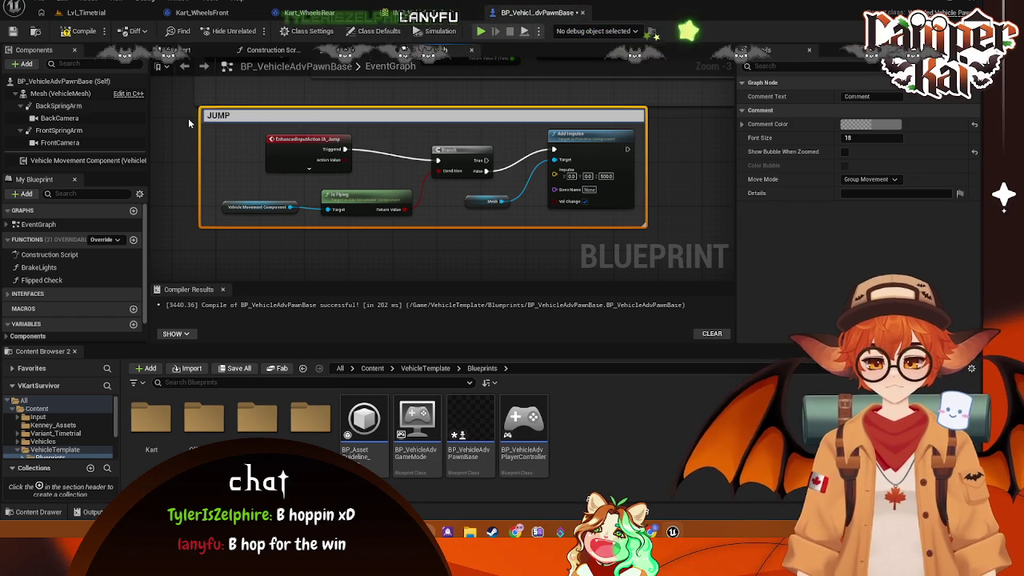
key(Return)
drag(268, 116, 263, 129)
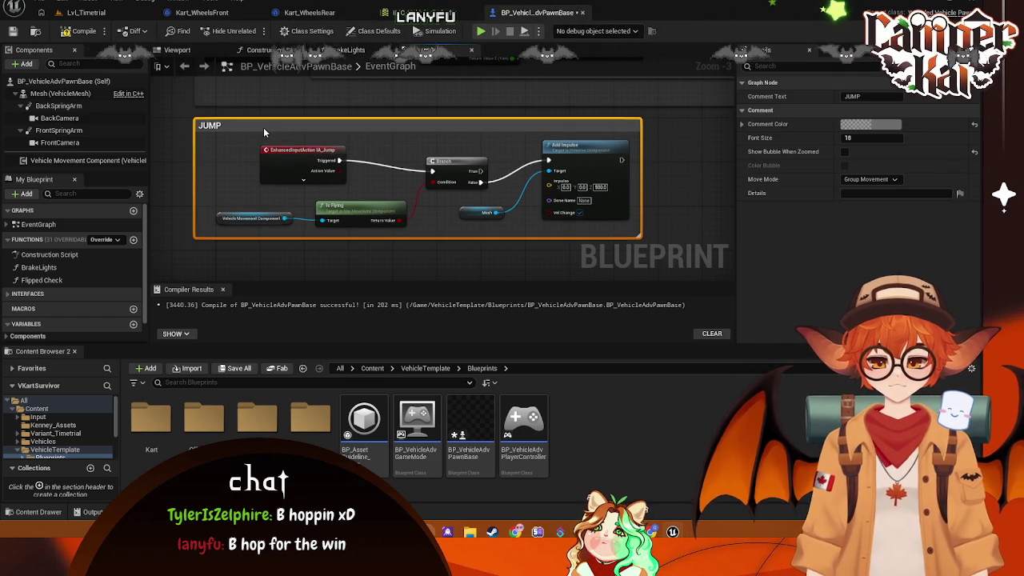
click(659, 134)
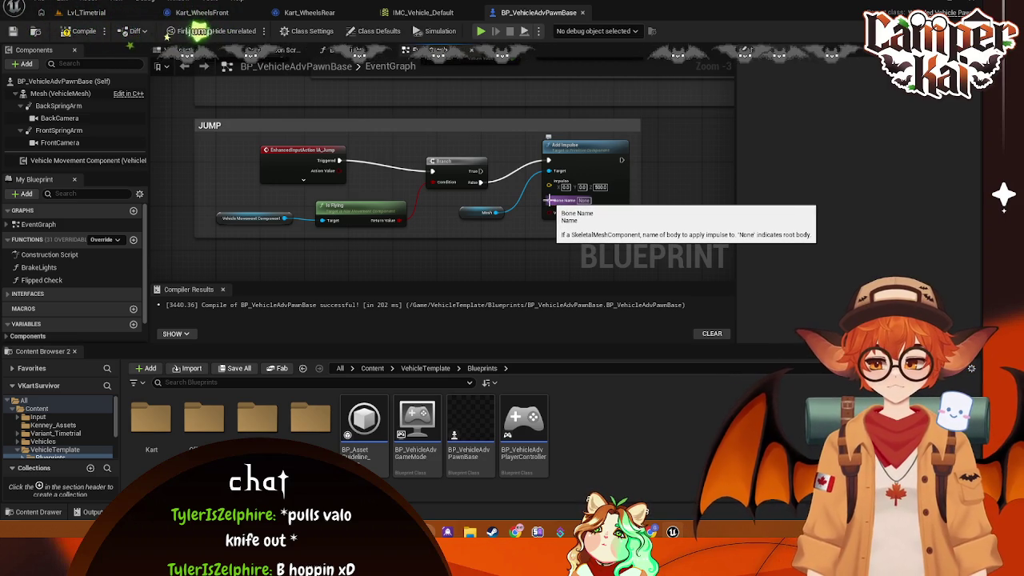
Step: Delete the stray Mesh reference node and save BP_VehicleAdvPawnBase
drag(550, 199, 536, 224)
key(Escape)
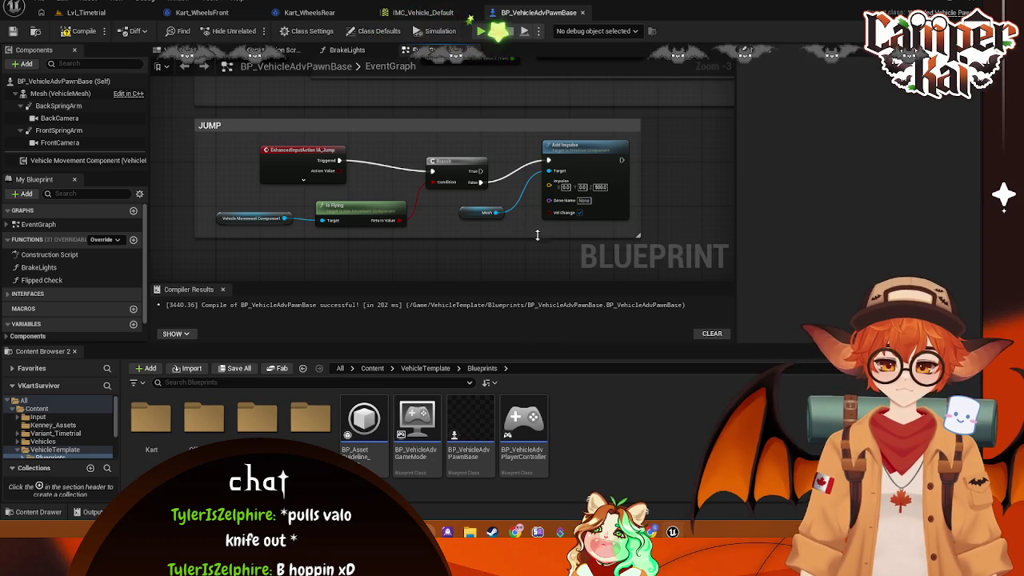
mouse_move(48, 94)
mouse_down()
mouse_move(441, 191)
mouse_move(488, 226)
mouse_move(523, 230)
mouse_up()
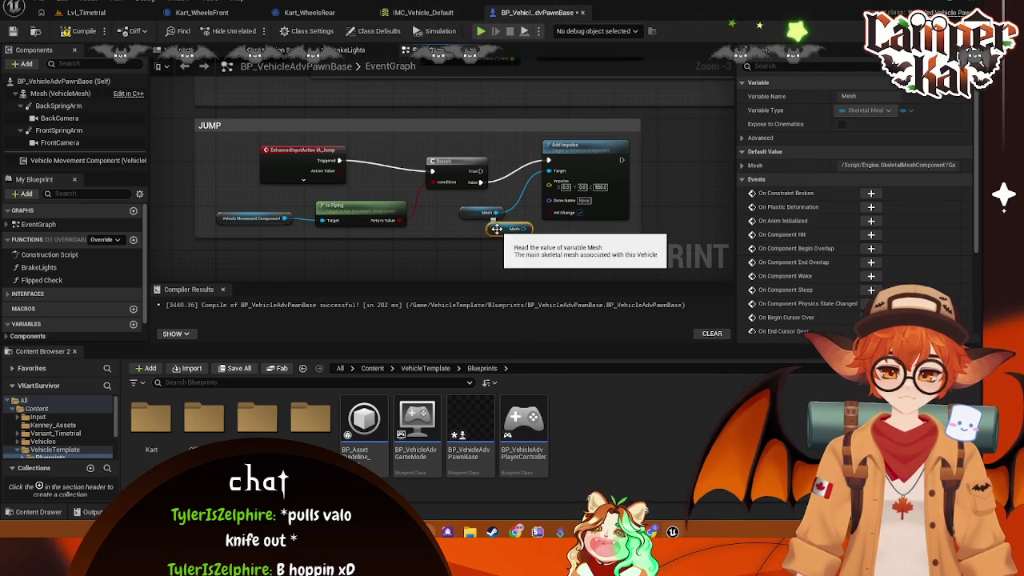
key(Delete)
key(ctrl+s)
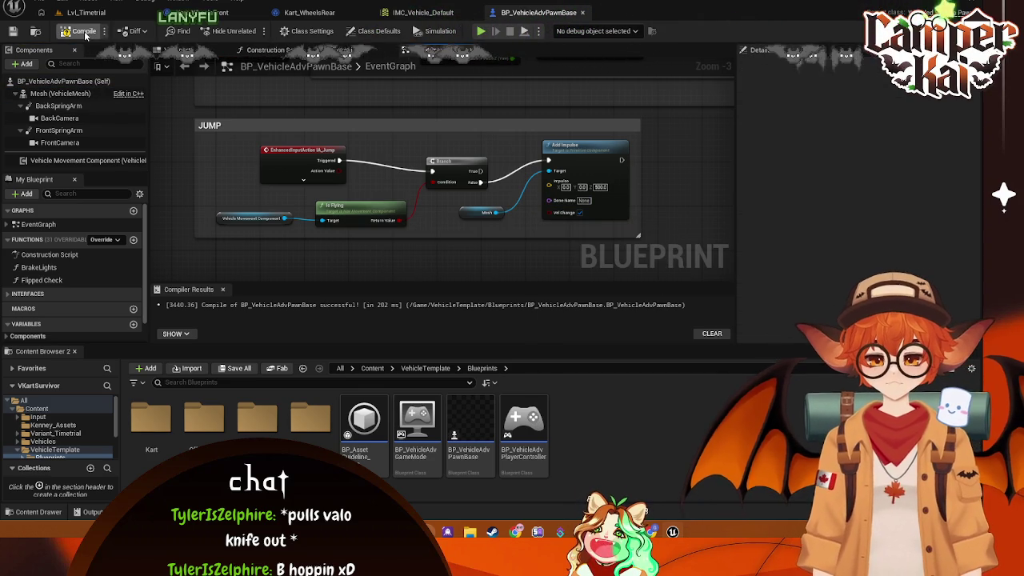
click(88, 13)
Step: Save all changed assets, close the Message Log and the Unreal Editor, and bring up Steam
click(38, 2)
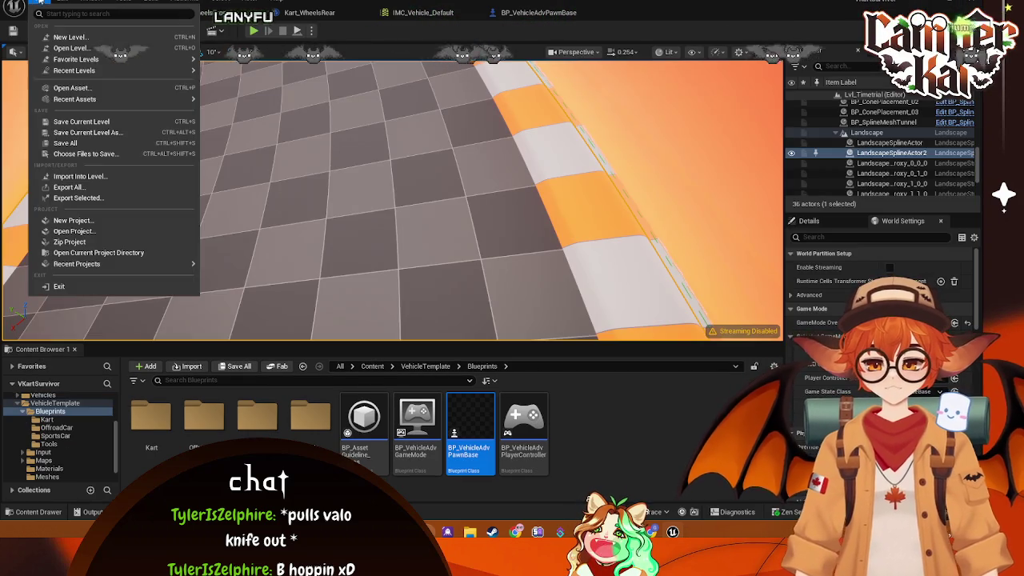
click(81, 145)
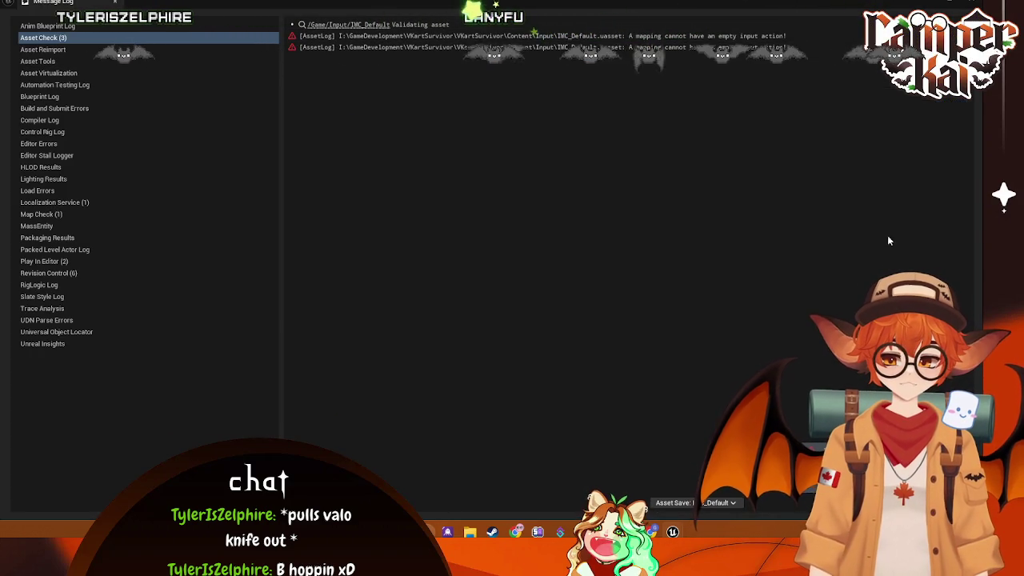
click(966, 3)
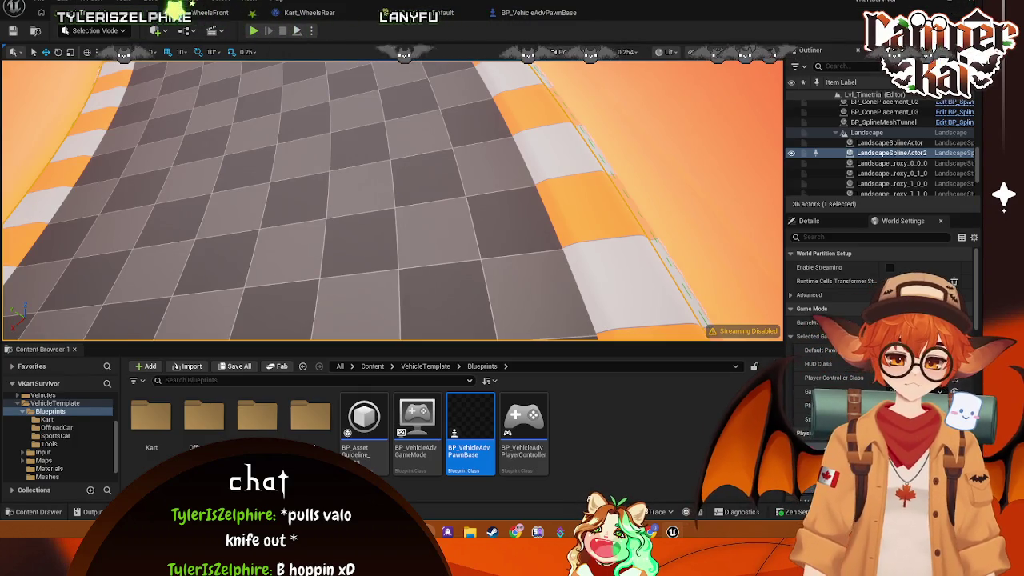
key(super+d)
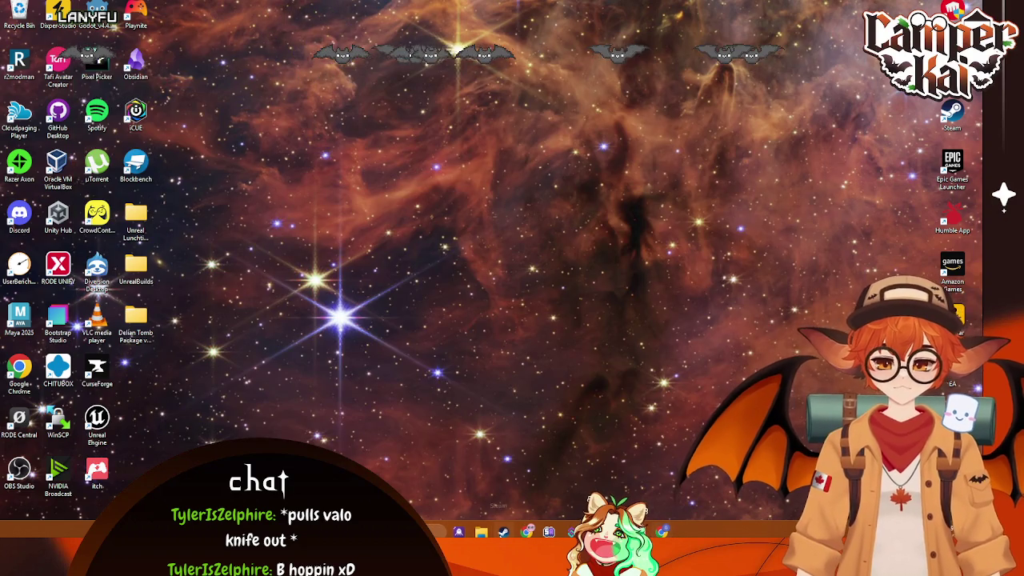
click(503, 532)
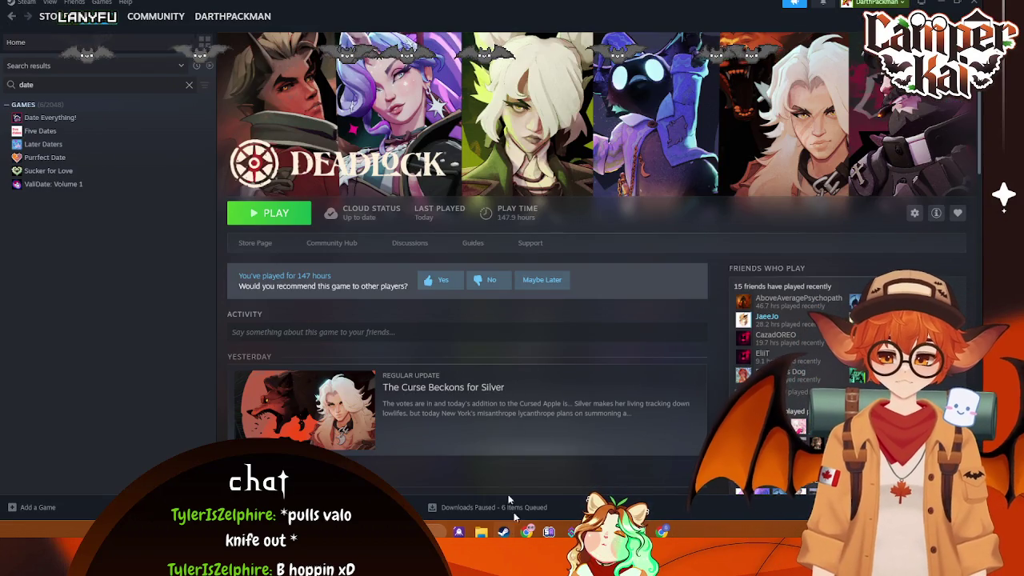
Step: Launch Deadlock with the PLAY button on its Steam library page
click(264, 216)
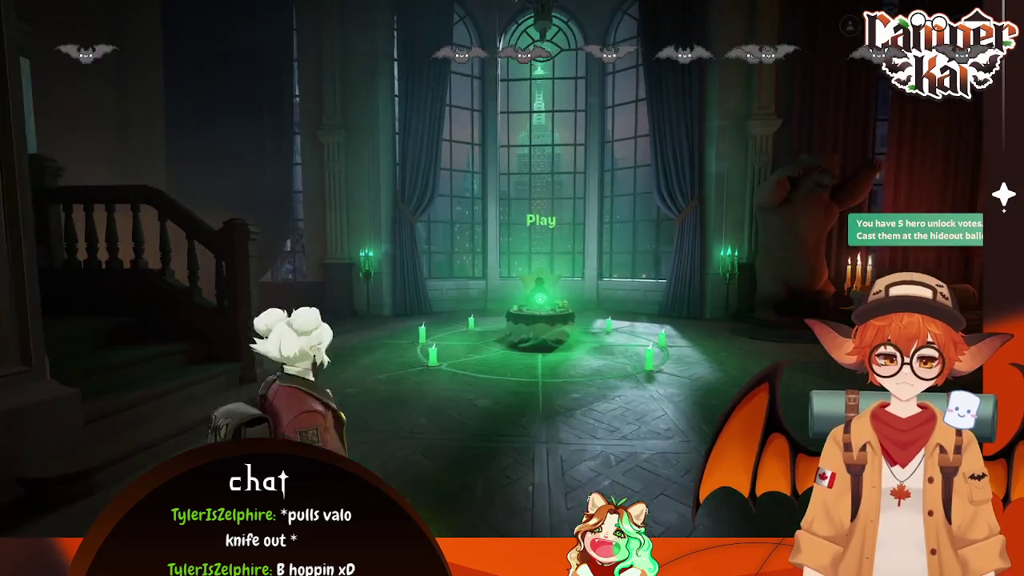
Step: Select the Street Brawl mode at the hideout's game-mode table and start matchmaking
key(w)
key(e)
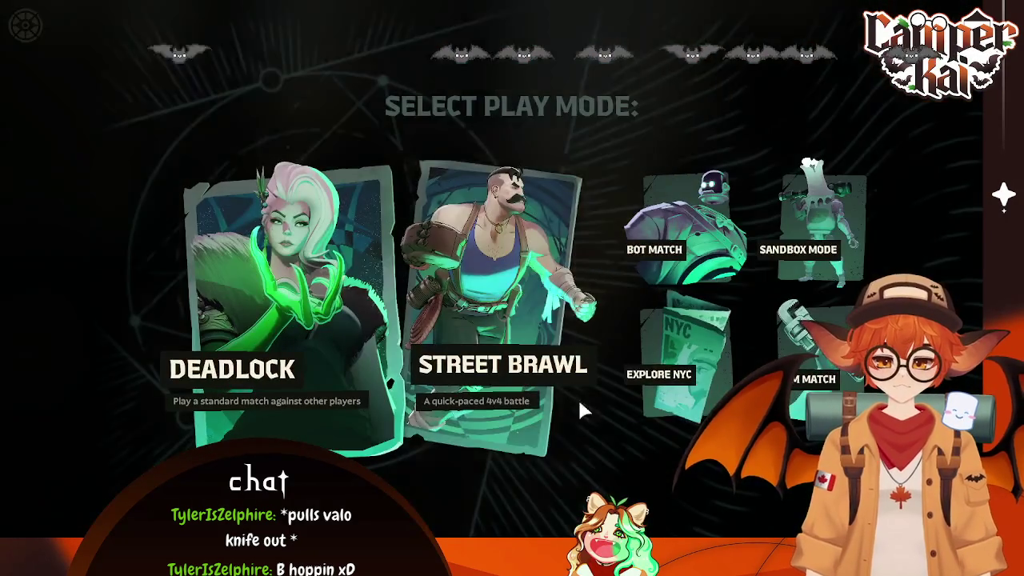
click(504, 344)
key(w)
Step: Leave the hero vote board and attack the practice target until round 1 item selection loads
key(e)
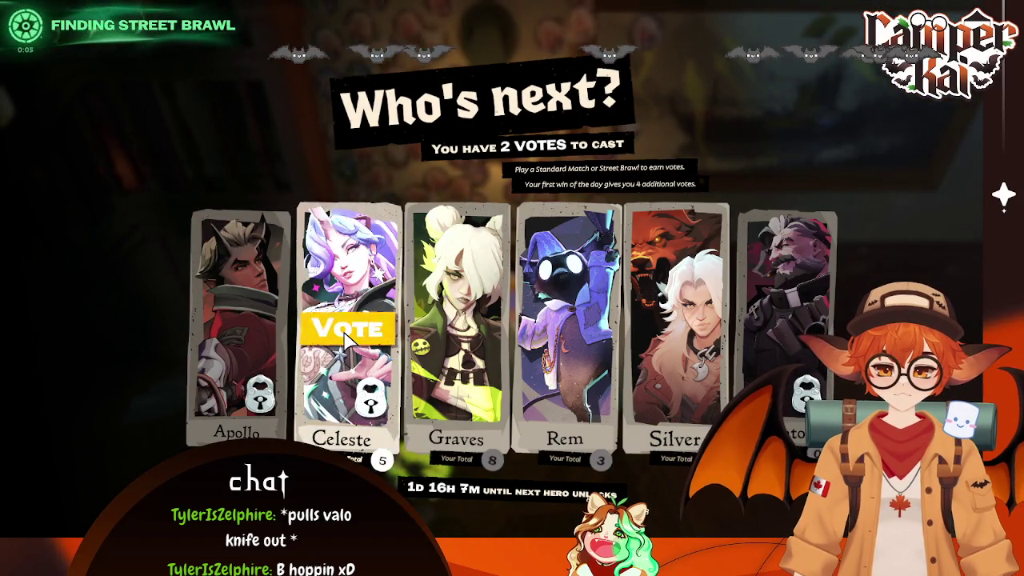
key(Escape)
key(w)
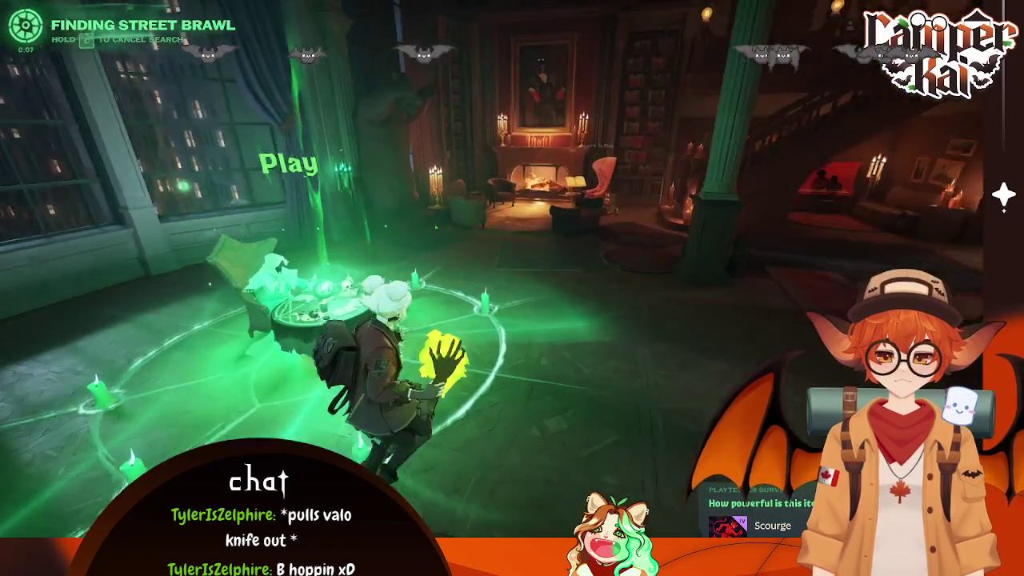
key(s)
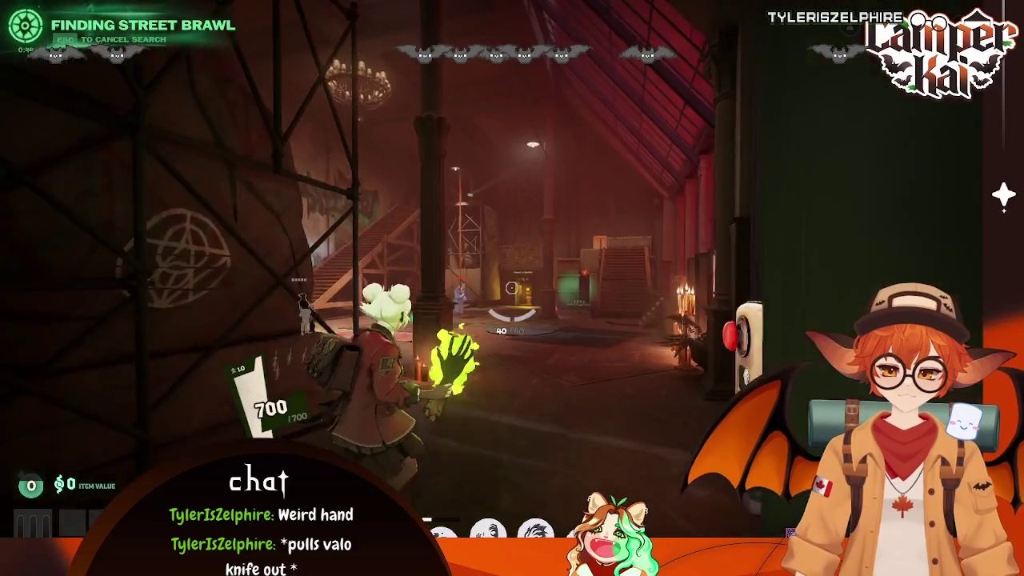
key(w)
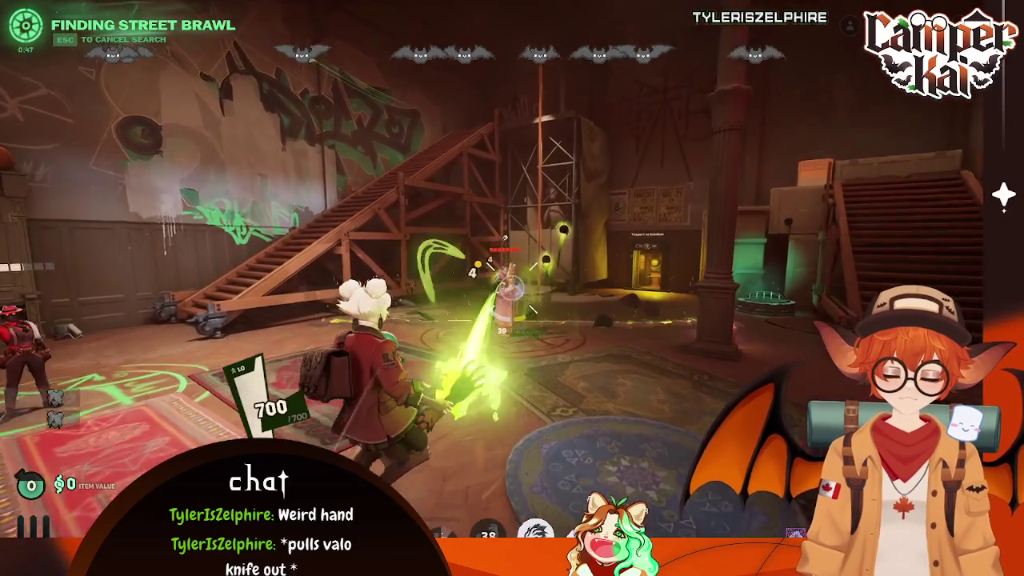
click(512, 287)
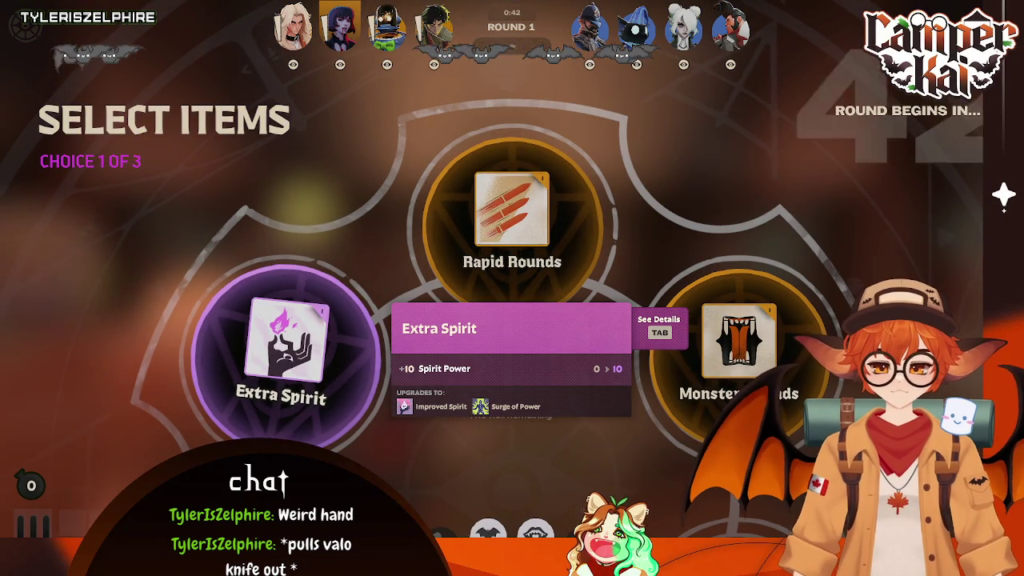
Step: Take Extra Spirit, re-roll, then pick Spirit Shielding and Radiant Regeneration for round 1
click(257, 364)
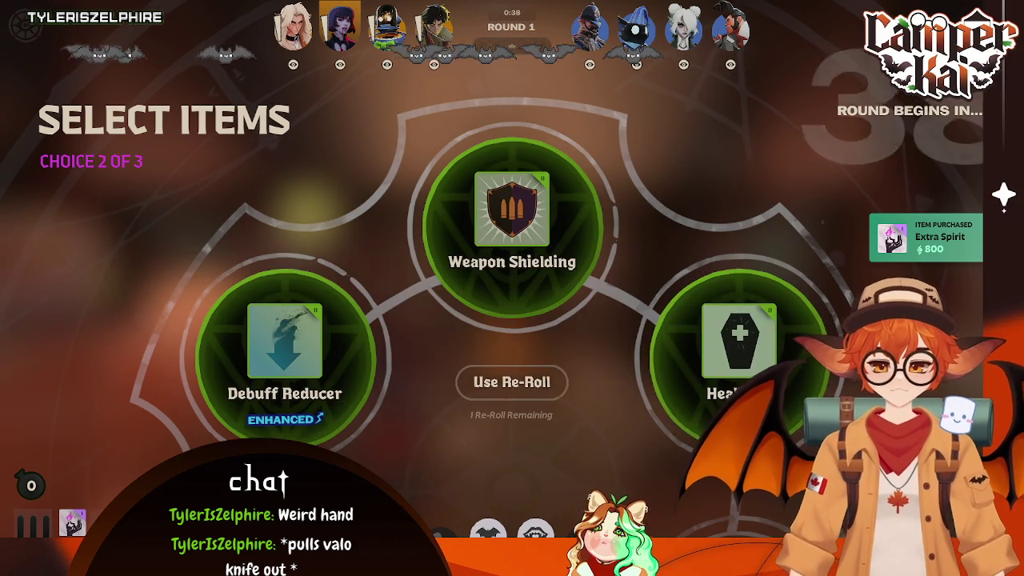
click(260, 361)
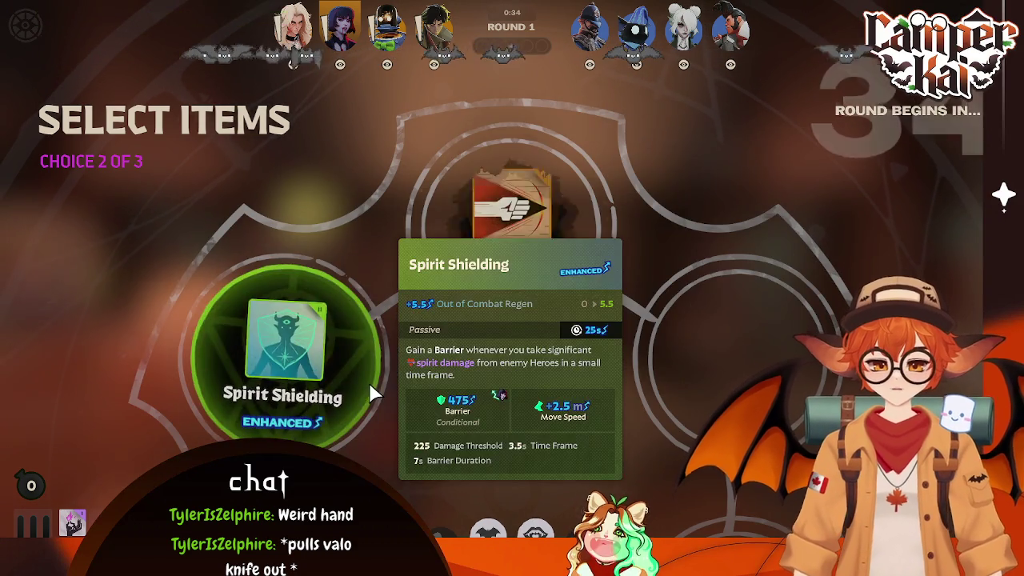
mouse_move(290, 384)
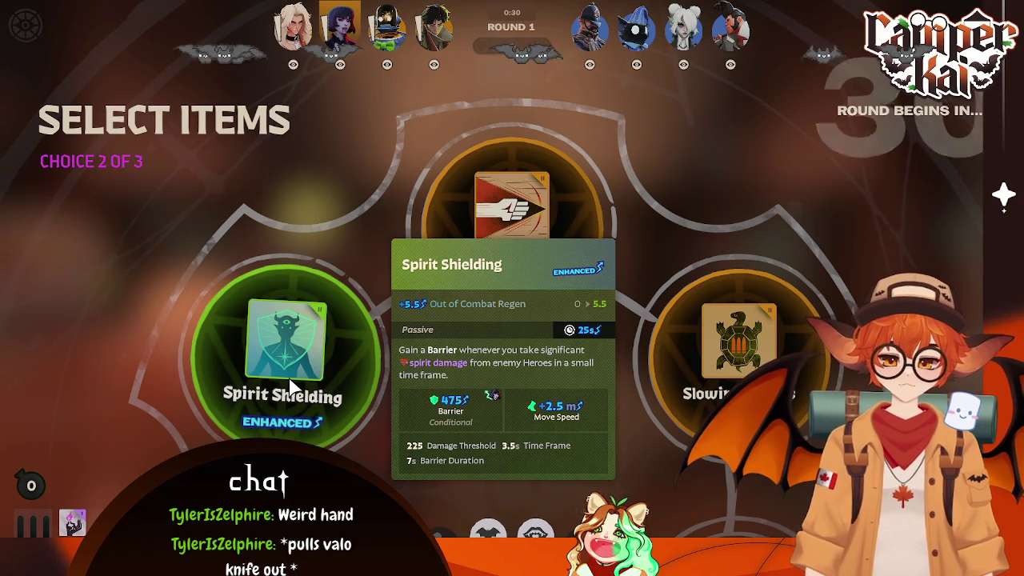
click(290, 384)
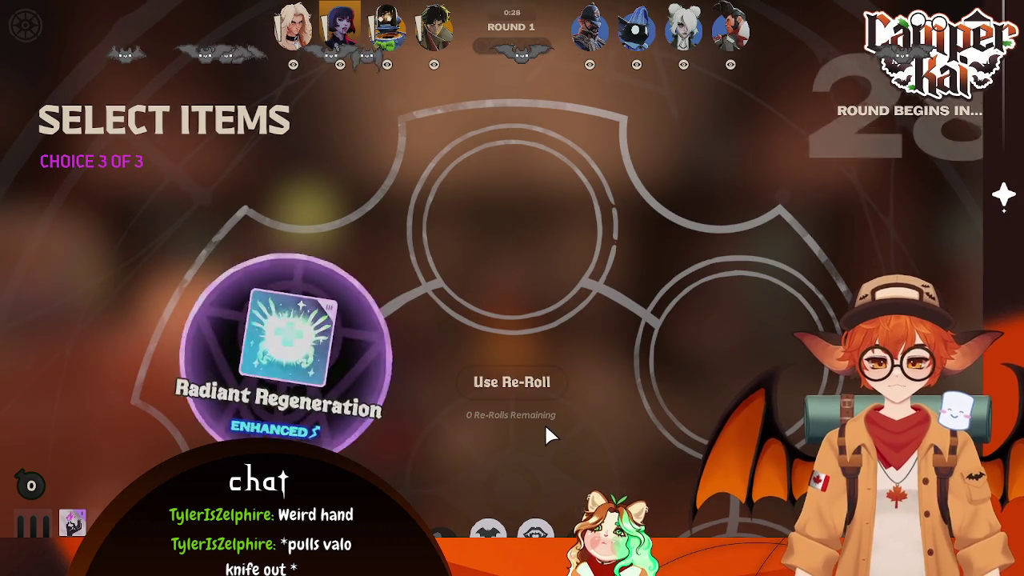
mouse_move(365, 393)
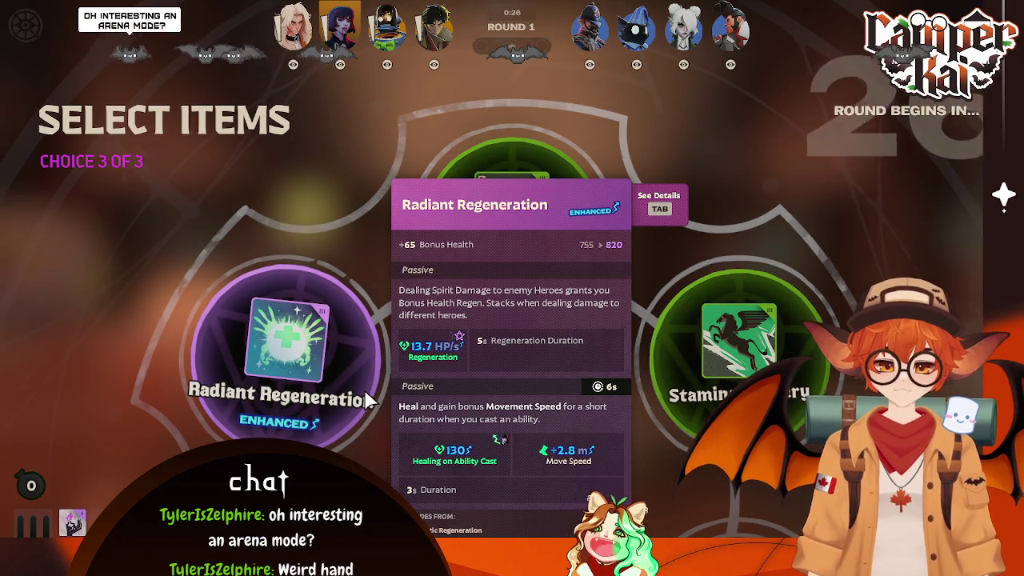
click(366, 395)
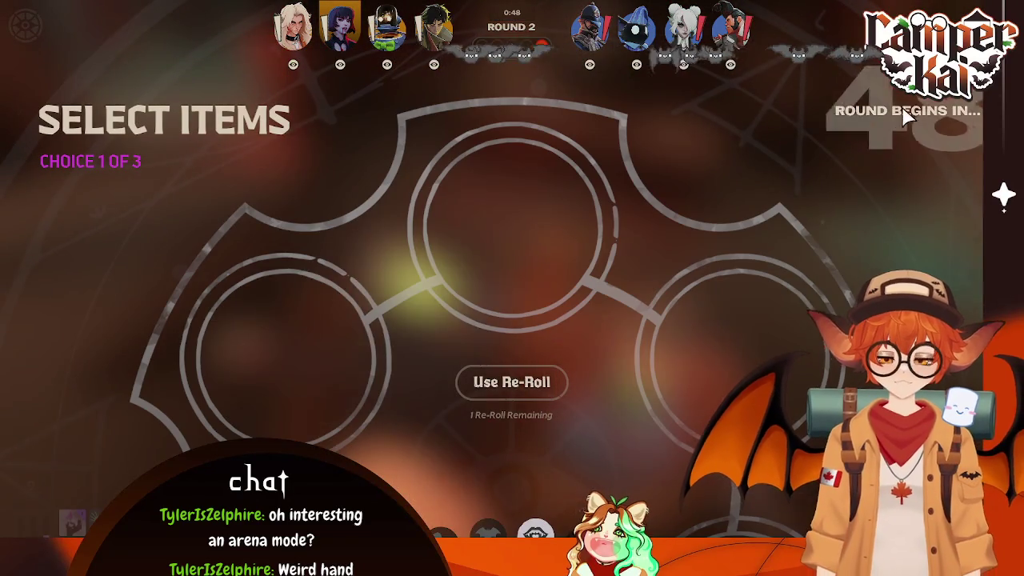
Step: Take Quicksilver Reload as the first pick, imbued on the Rake ability
mouse_move(502, 220)
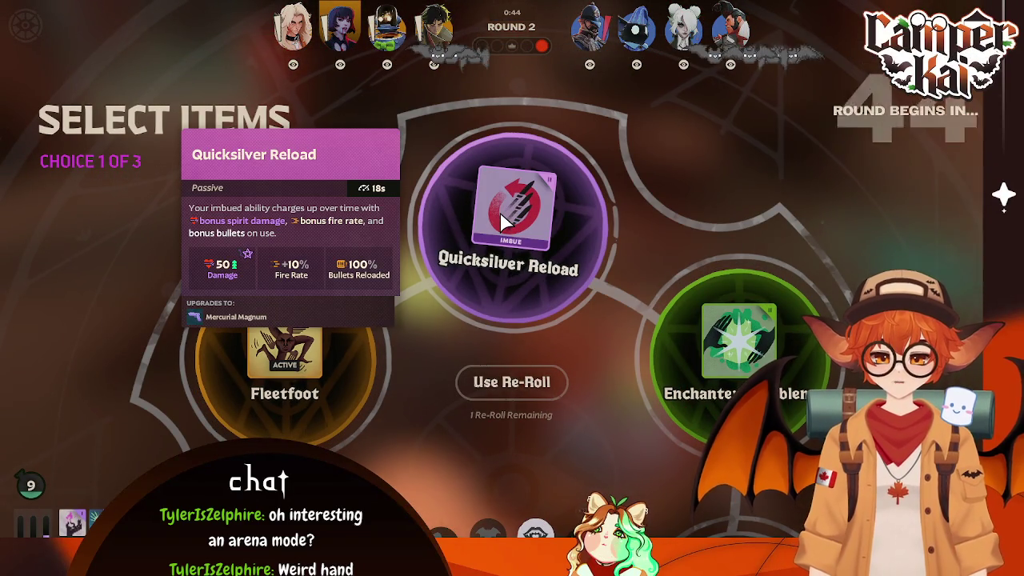
click(525, 256)
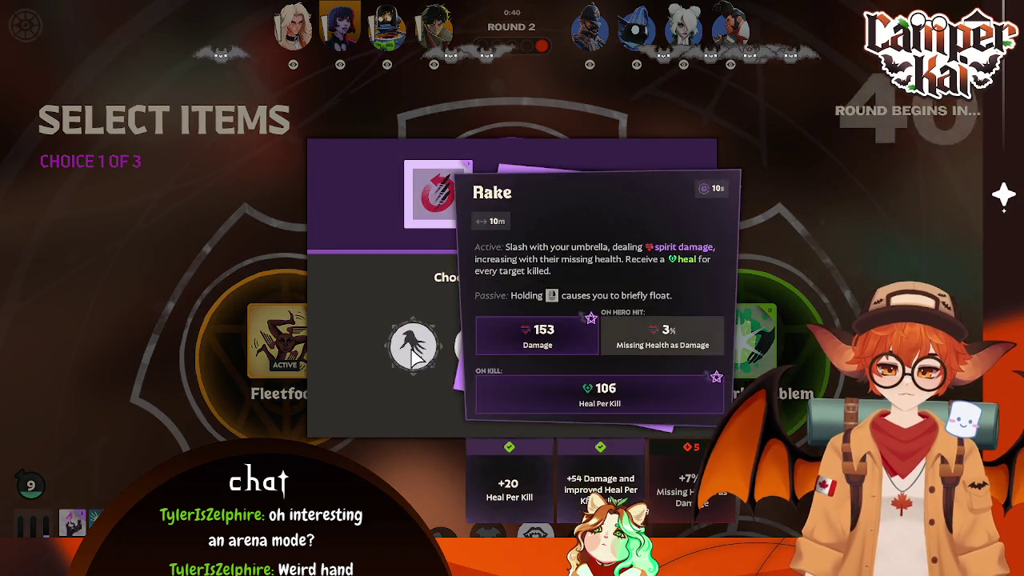
click(399, 347)
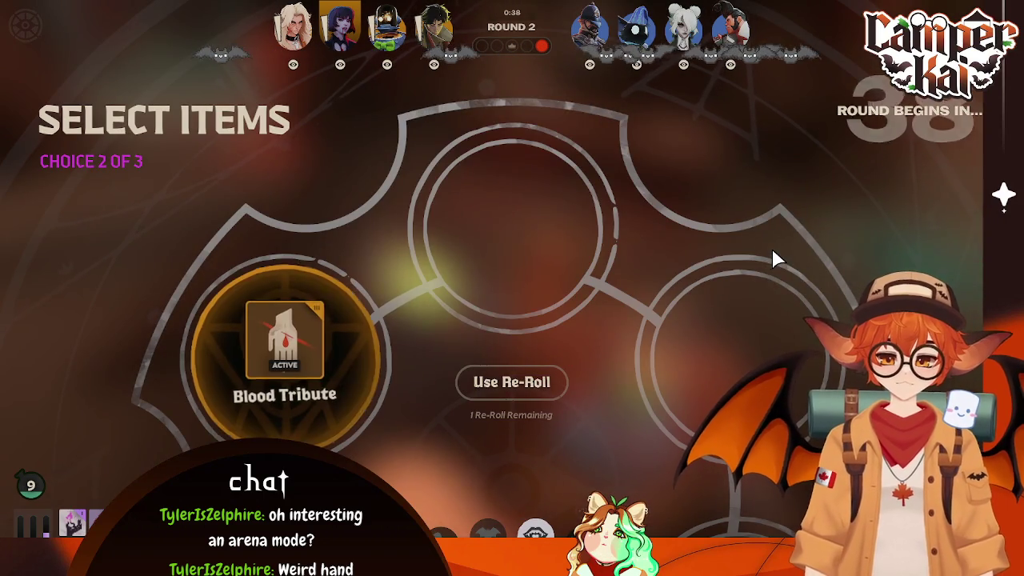
Step: Re-roll the choices, then pick Lucky Shot and Transcendent Cooldown
mouse_move(507, 278)
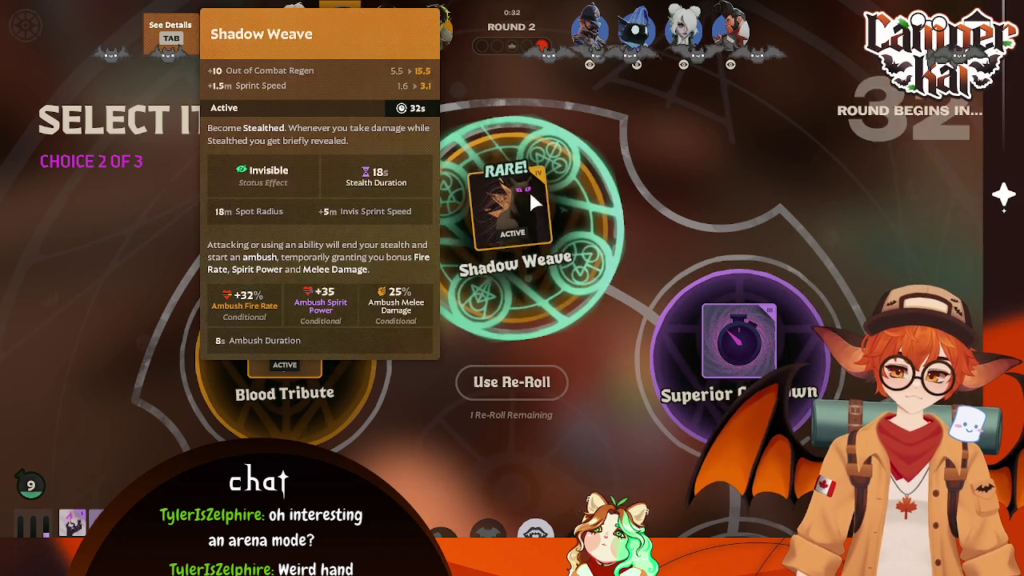
mouse_move(740, 339)
click(528, 382)
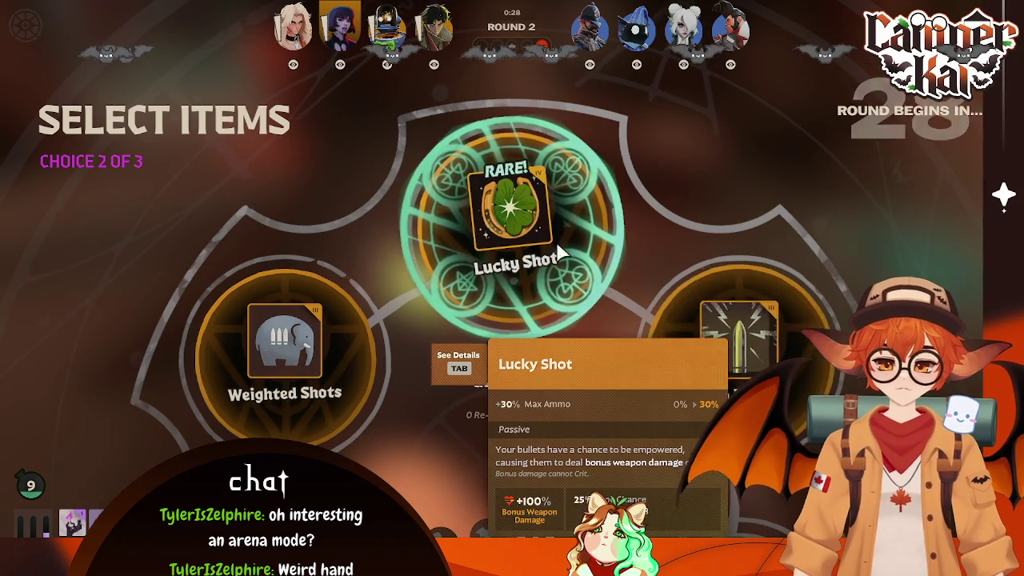
mouse_move(760, 363)
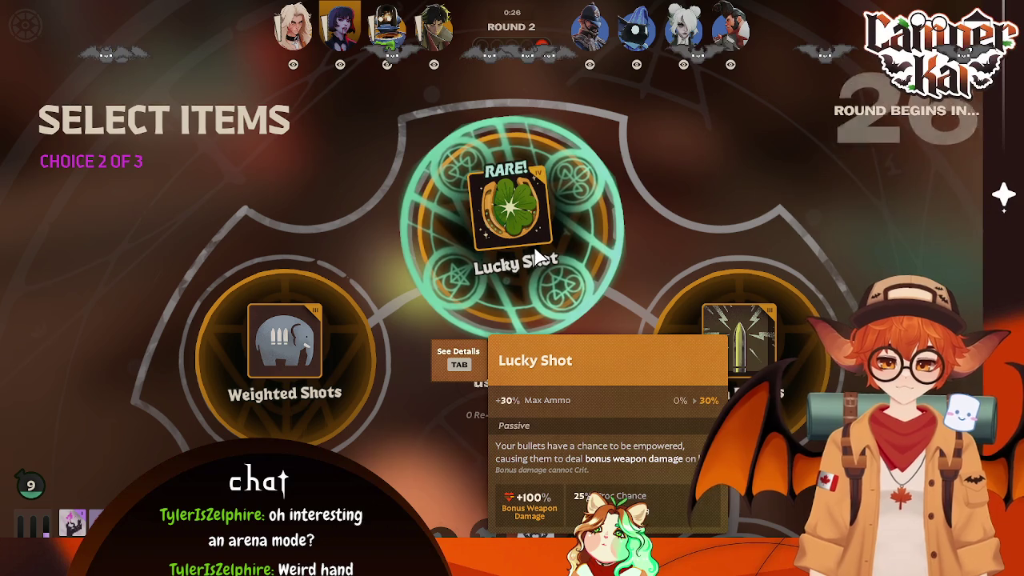
click(488, 276)
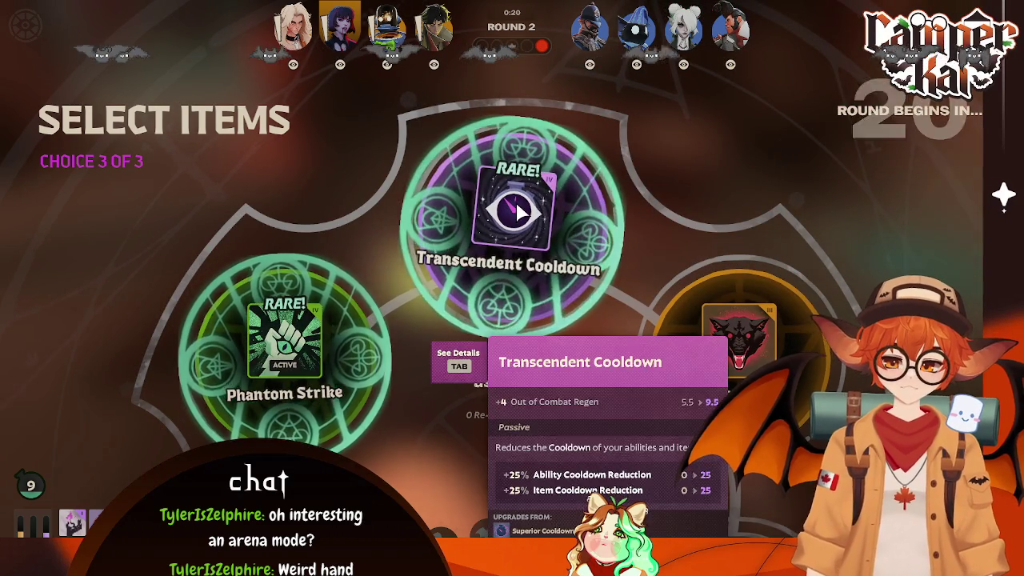
click(511, 228)
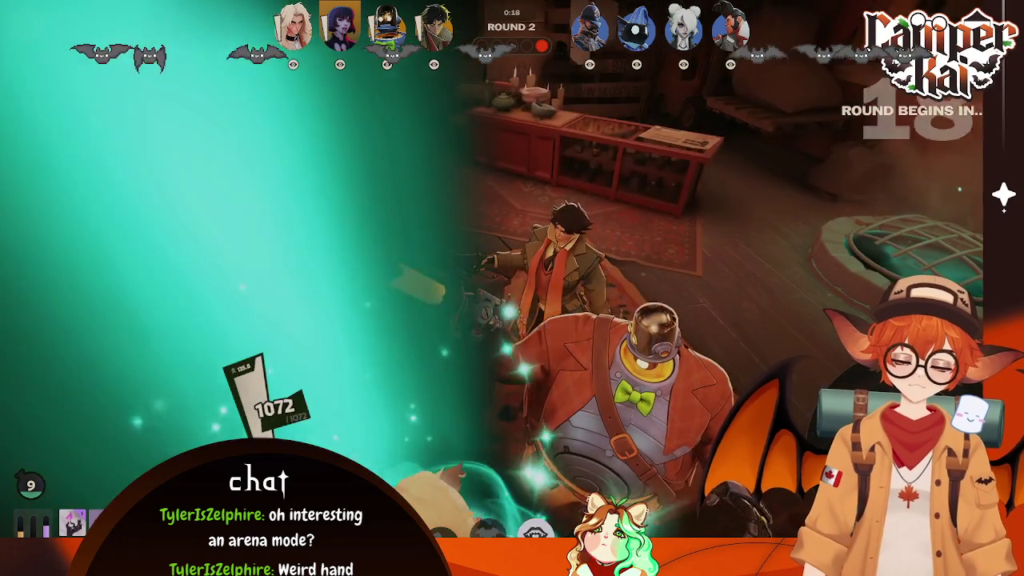
Step: Check the scoreboard, then fight and jump through round 2 to a 1–1 score
key(Tab)
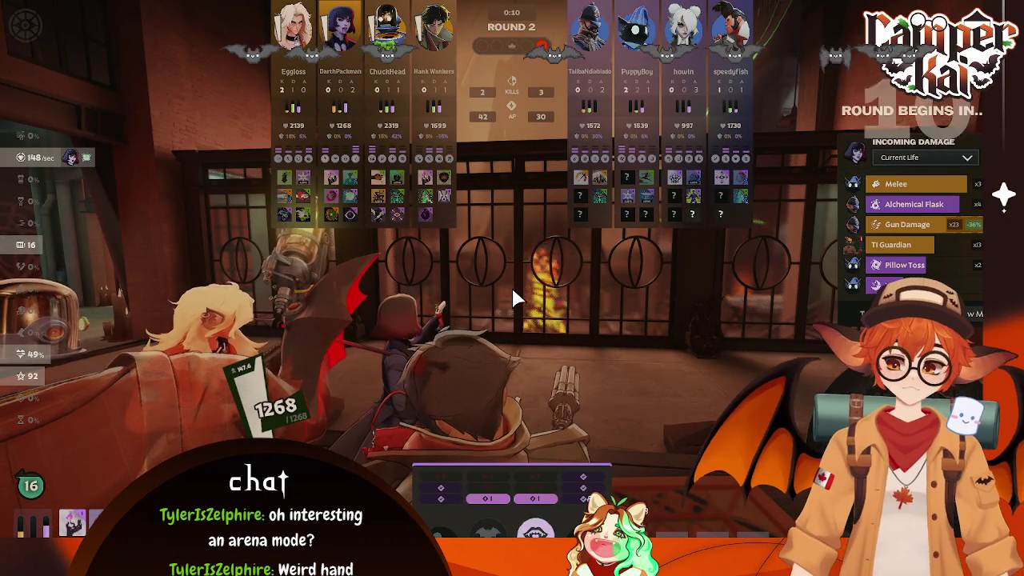
key(Tab)
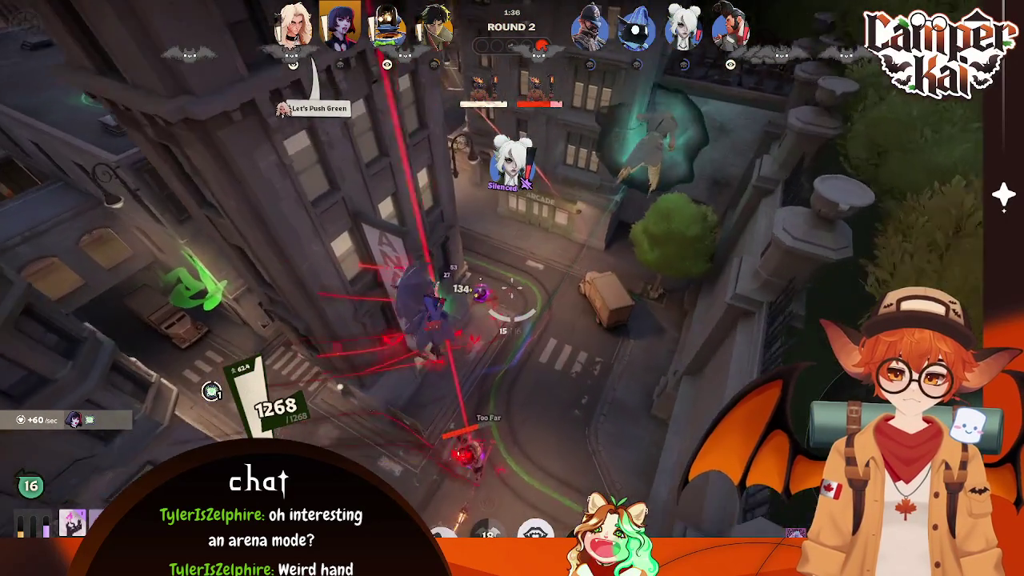
key(space)
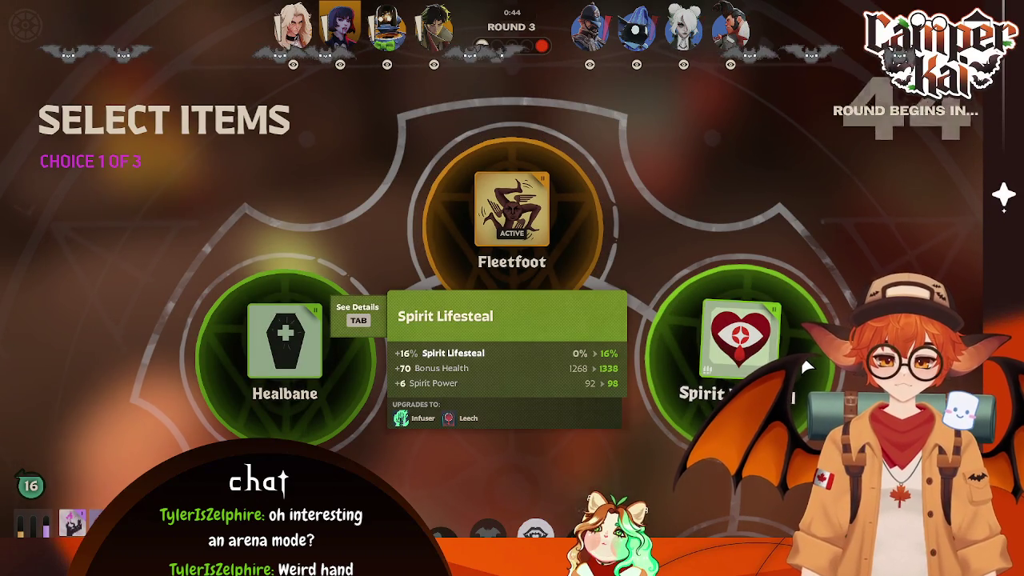
Step: Pick Spirit Lifesteal, the second-choice card, then Spirit Burn as the round 3 items
click(703, 360)
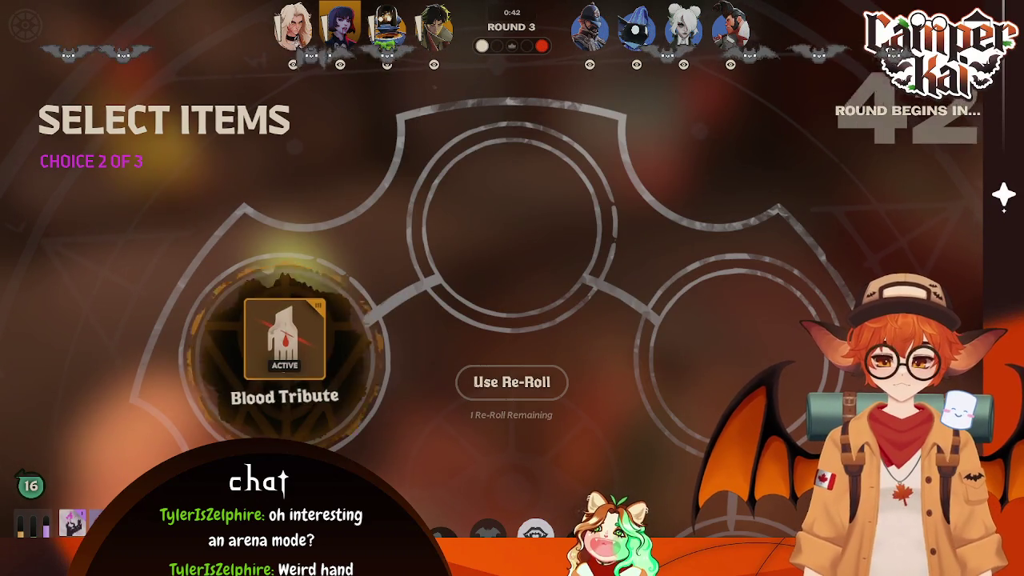
mouse_move(443, 196)
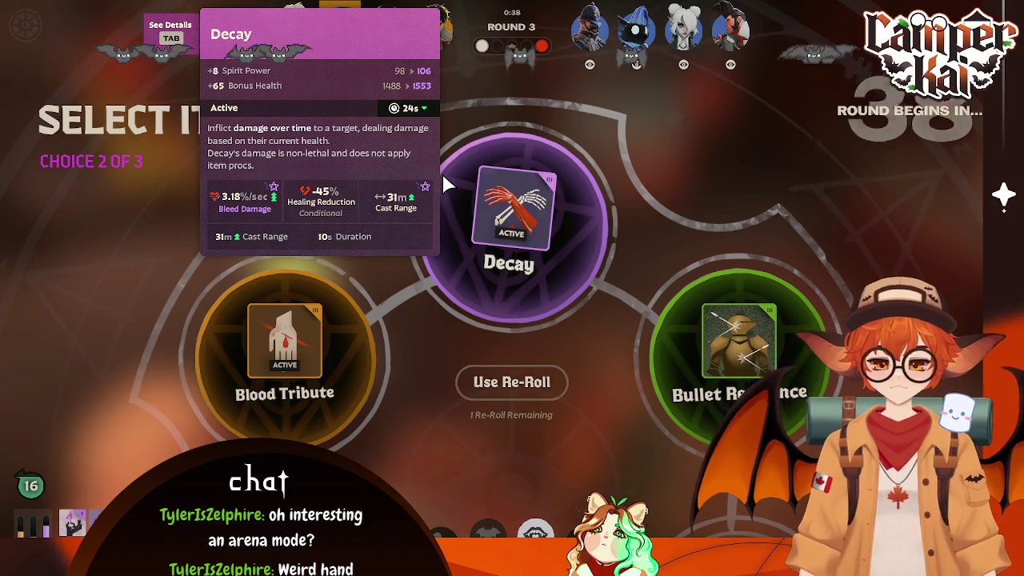
click(670, 352)
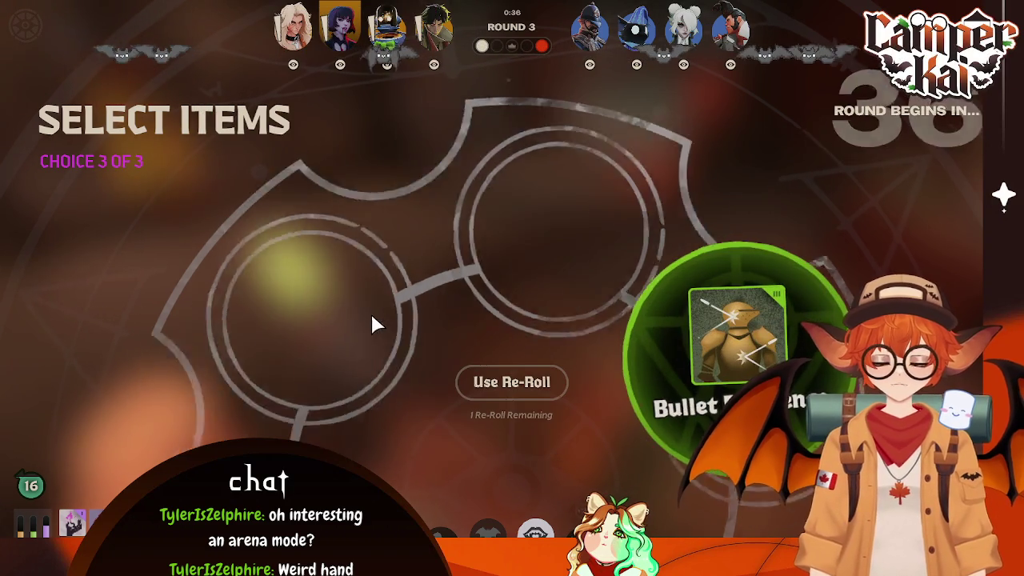
mouse_move(498, 228)
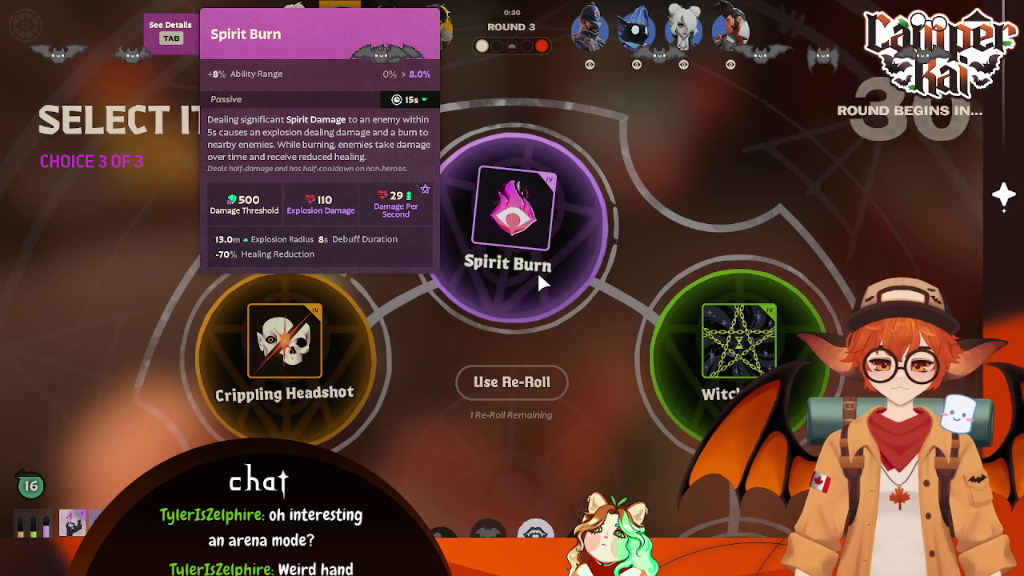
click(538, 275)
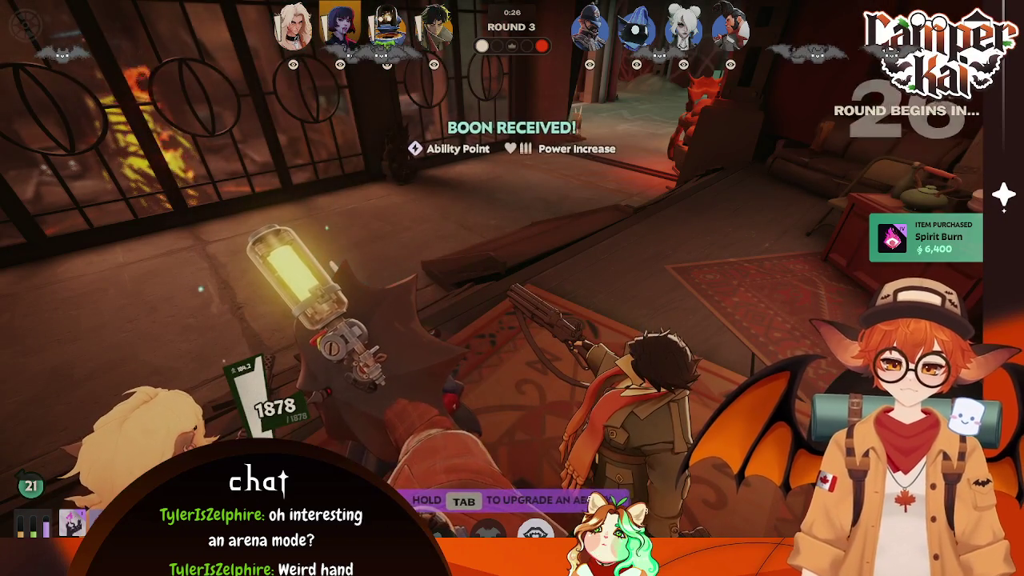
key(Tab)
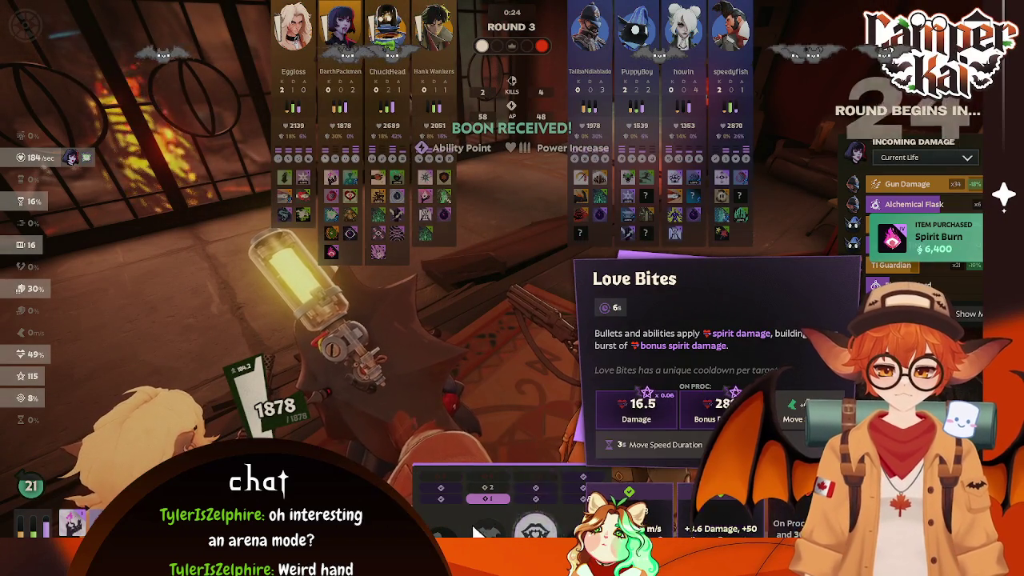
mouse_move(529, 530)
key(Tab)
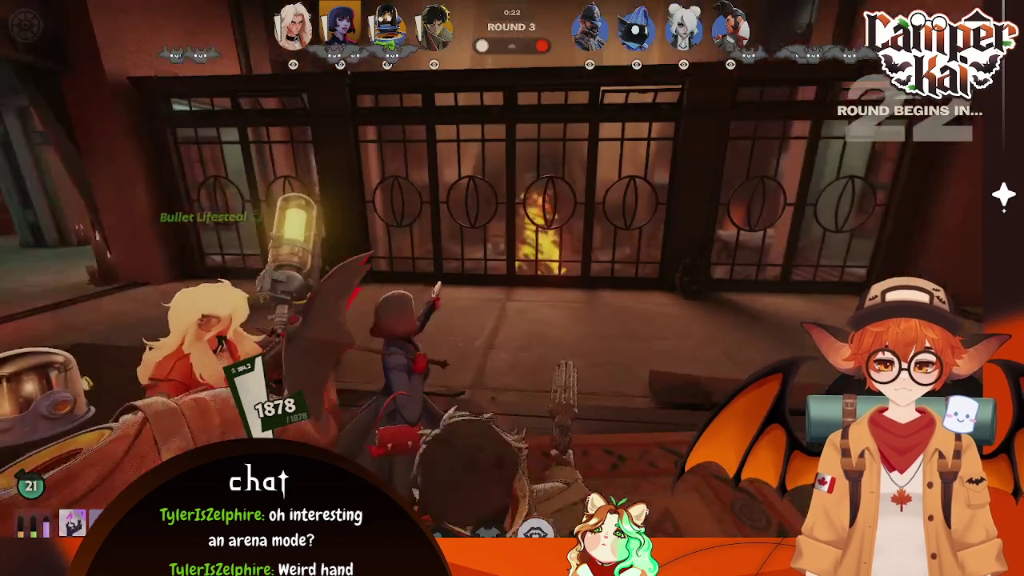
key(Tab)
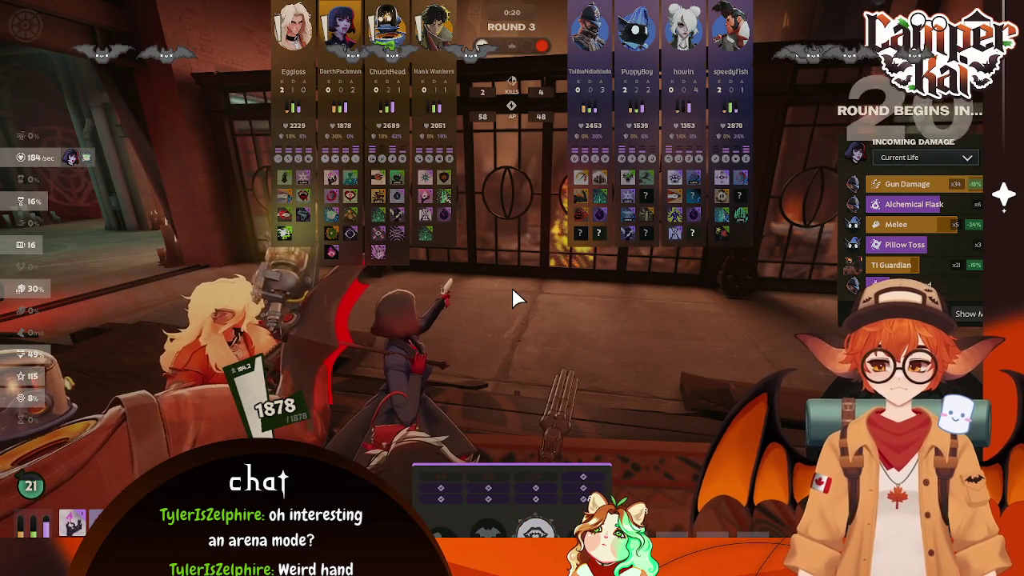
key(Tab)
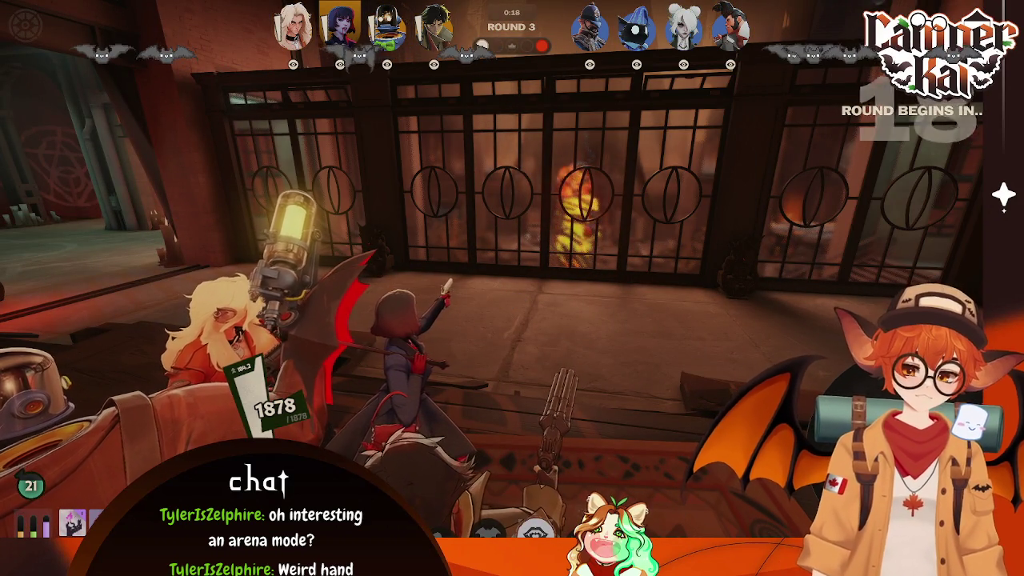
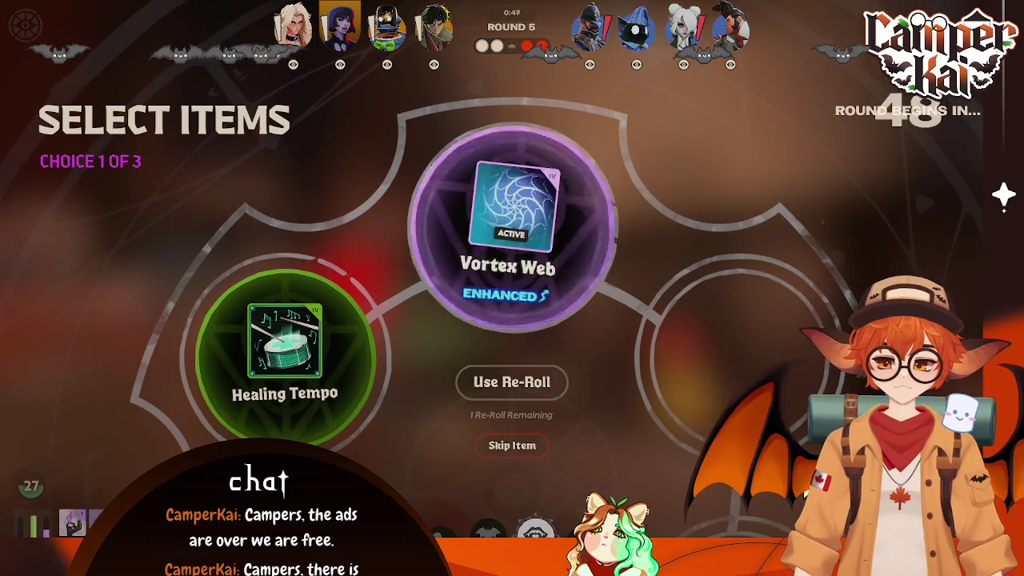
Step: Use the last re-roll and buy Diviner's Kevlar, selling Extra Spirit to make room
mouse_move(572, 272)
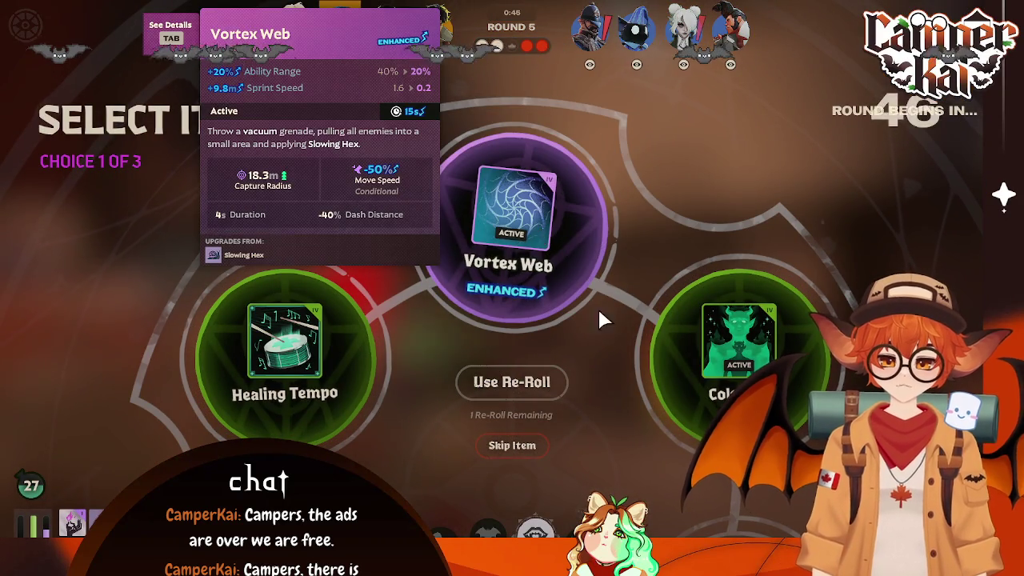
click(512, 382)
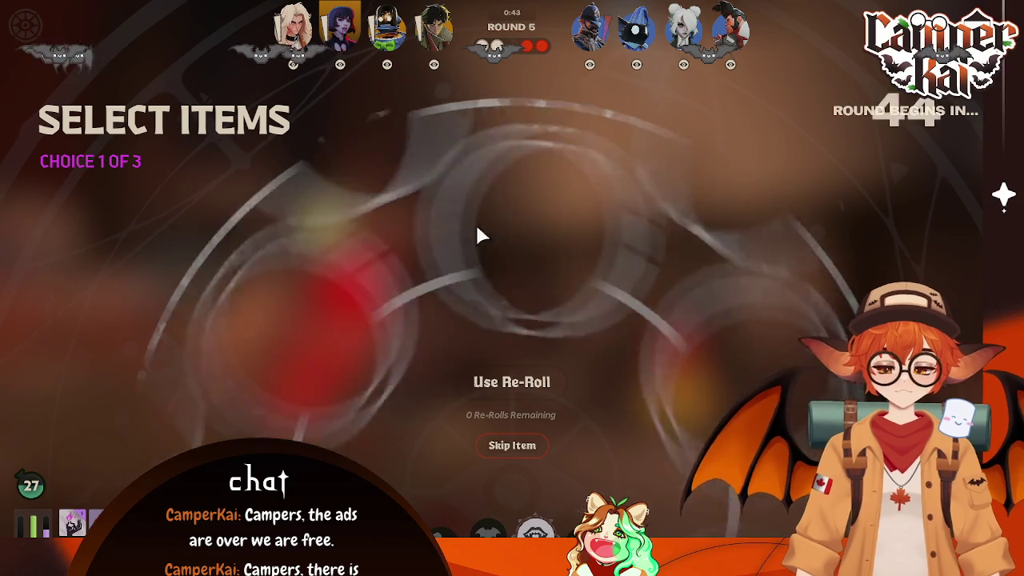
mouse_move(576, 210)
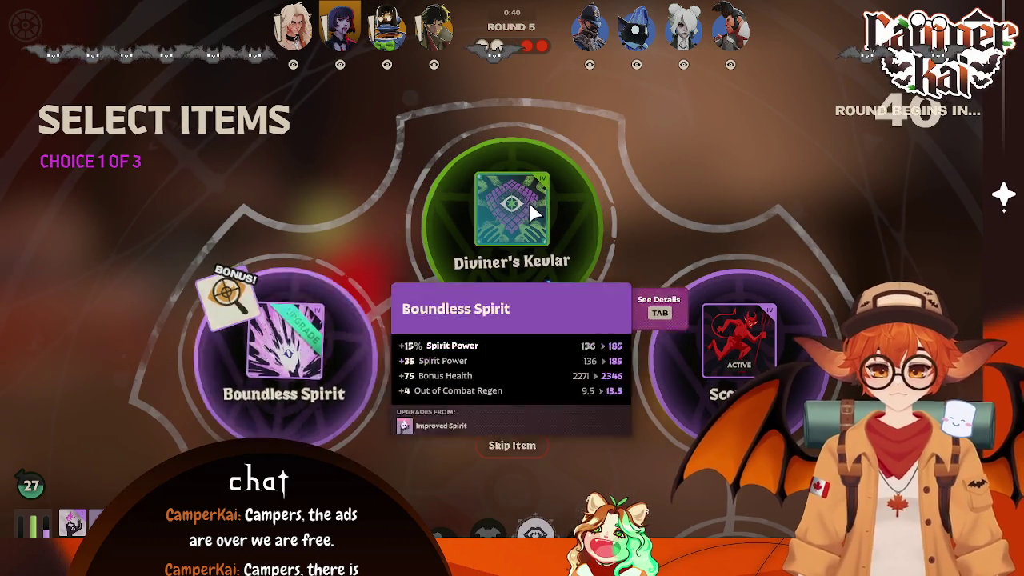
click(535, 216)
click(354, 286)
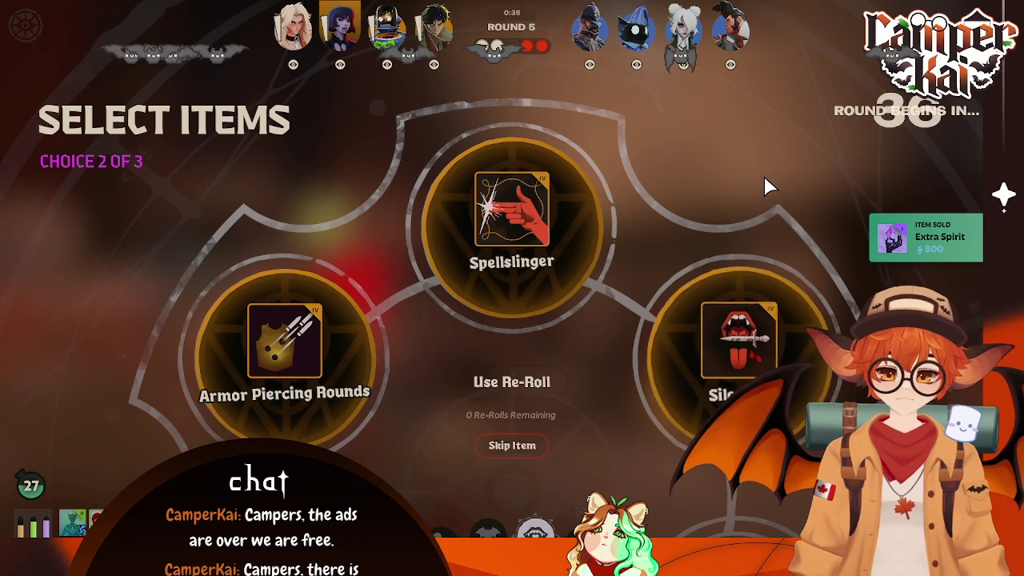
Step: Glance at the scoreboard, then pick Armor Piercing Rounds as the second item
mouse_move(625, 437)
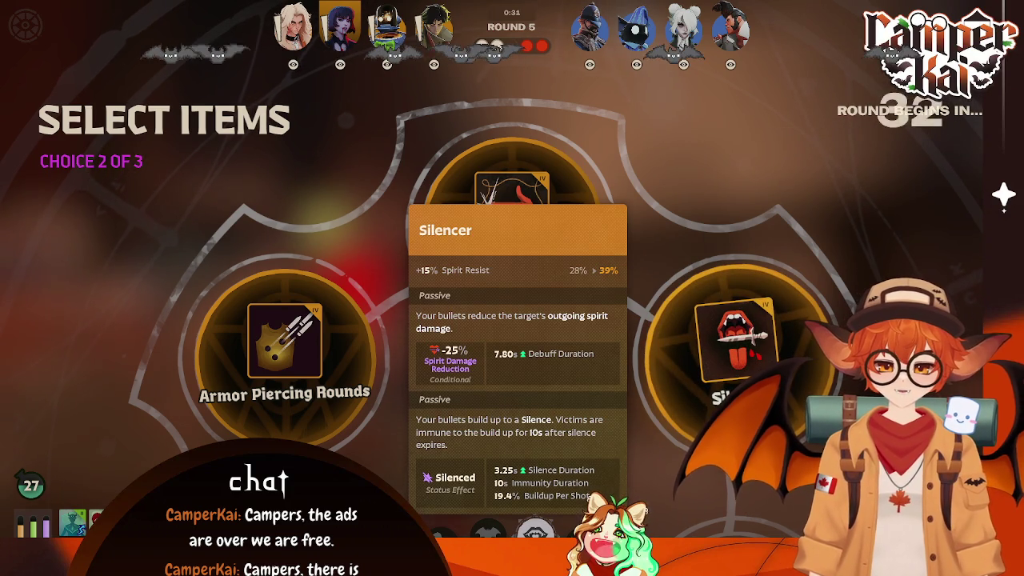
mouse_move(264, 413)
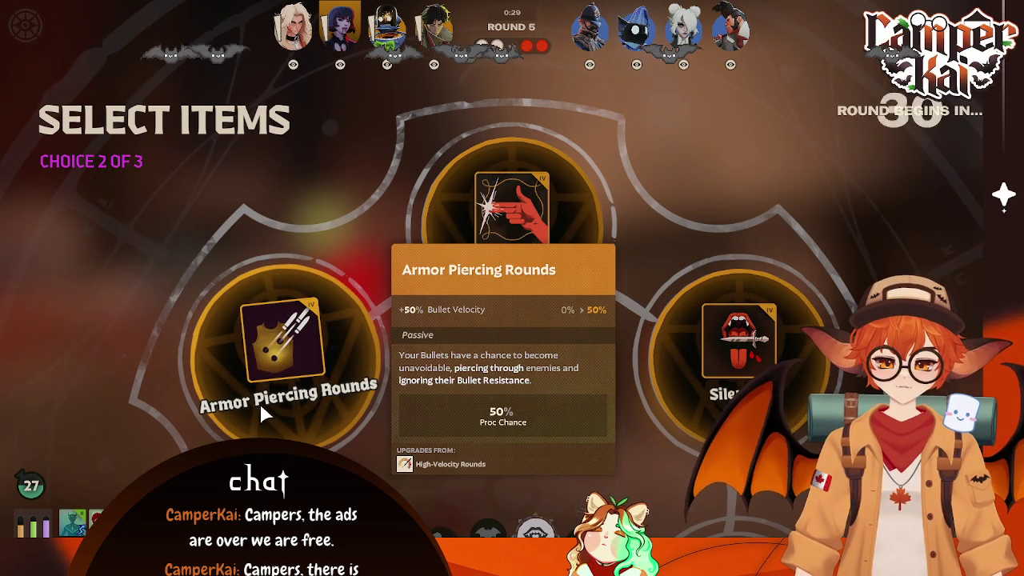
key(Tab)
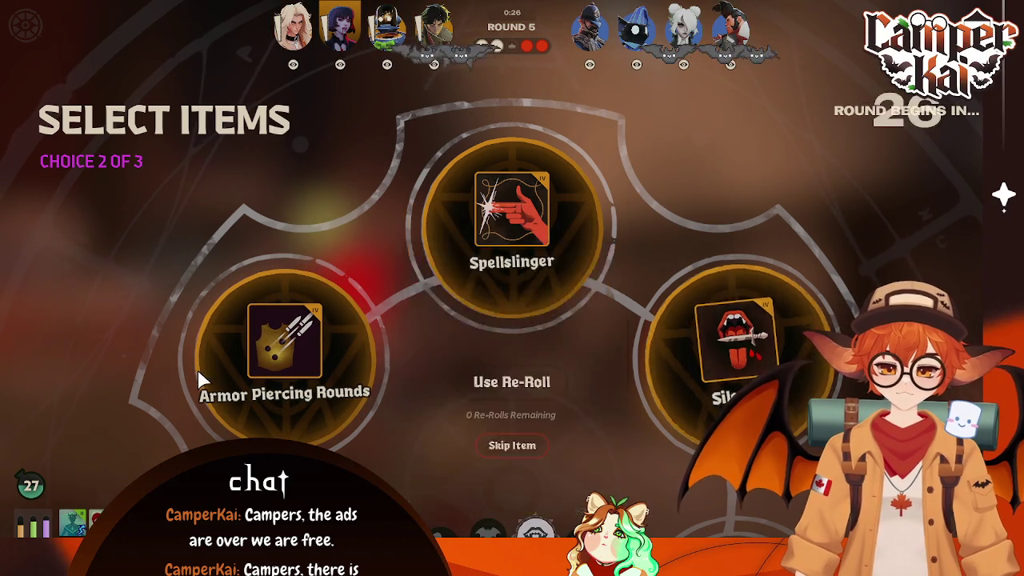
click(263, 351)
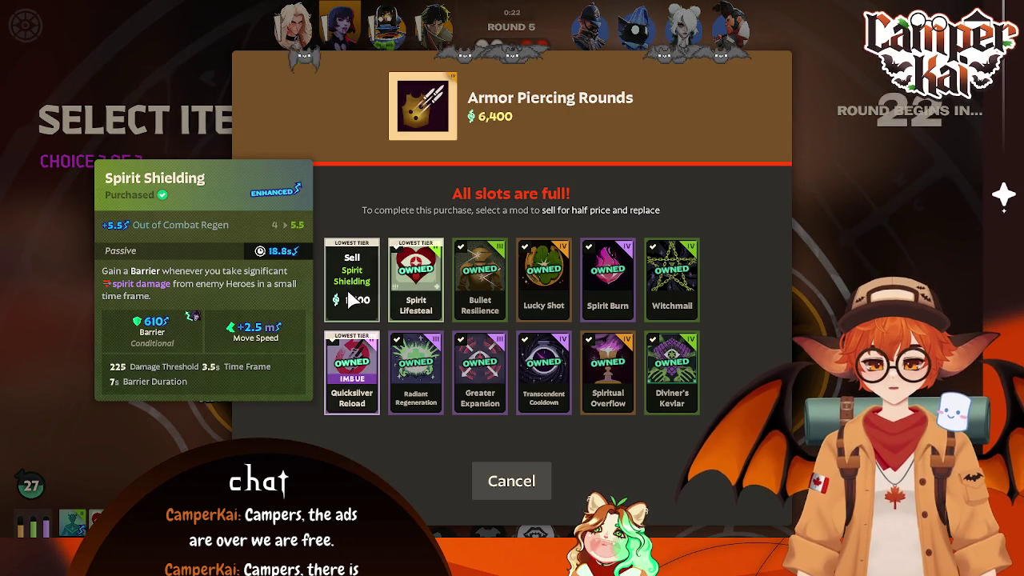
Step: Sell Quicksilver Reload for Armor Piercing Rounds, and sell Bullet Resilience for Escalating Exposure
click(352, 372)
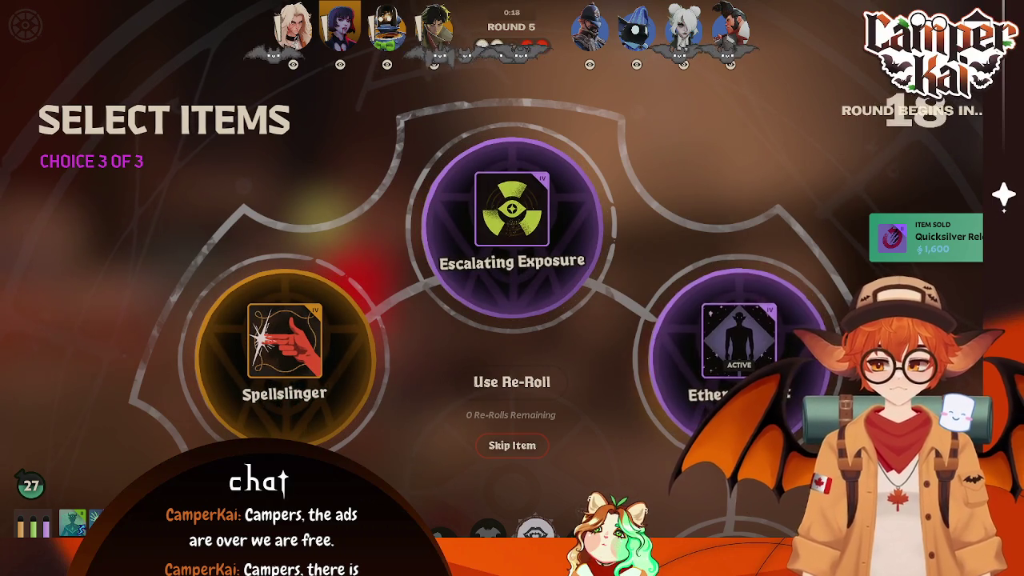
click(507, 202)
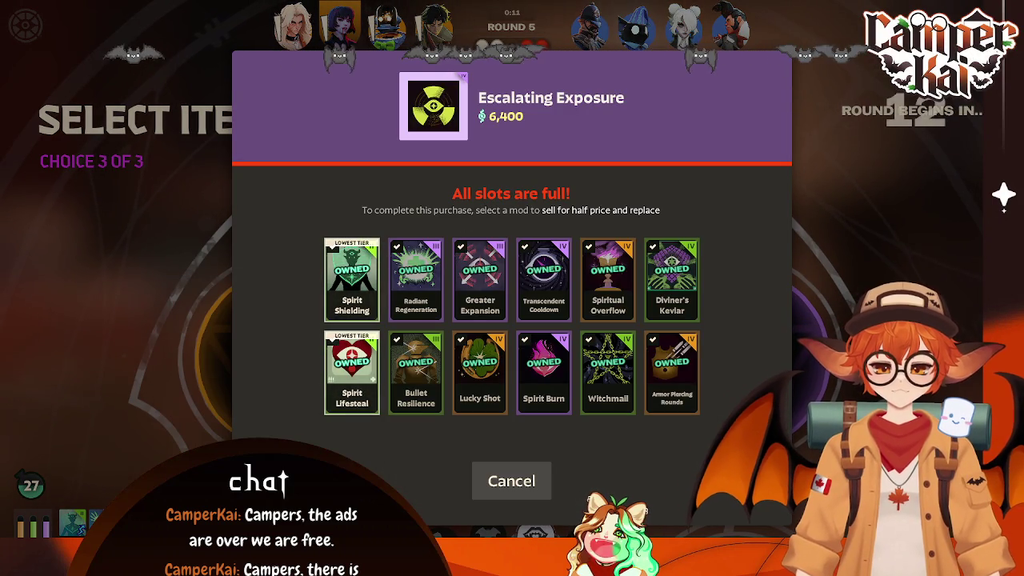
click(424, 379)
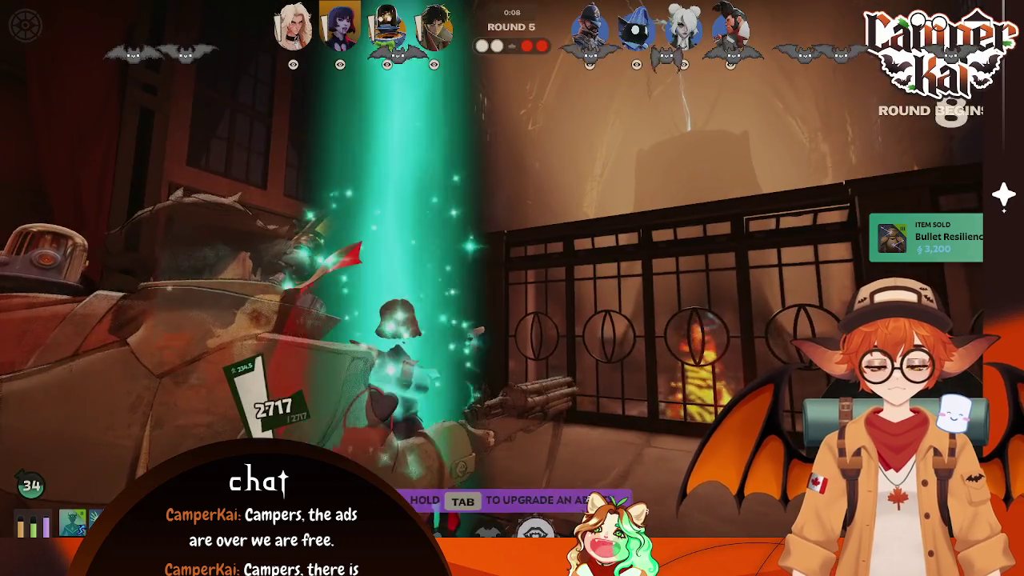
Step: Check everyone's builds and item details on the scoreboard while riding the zipline
key(Tab)
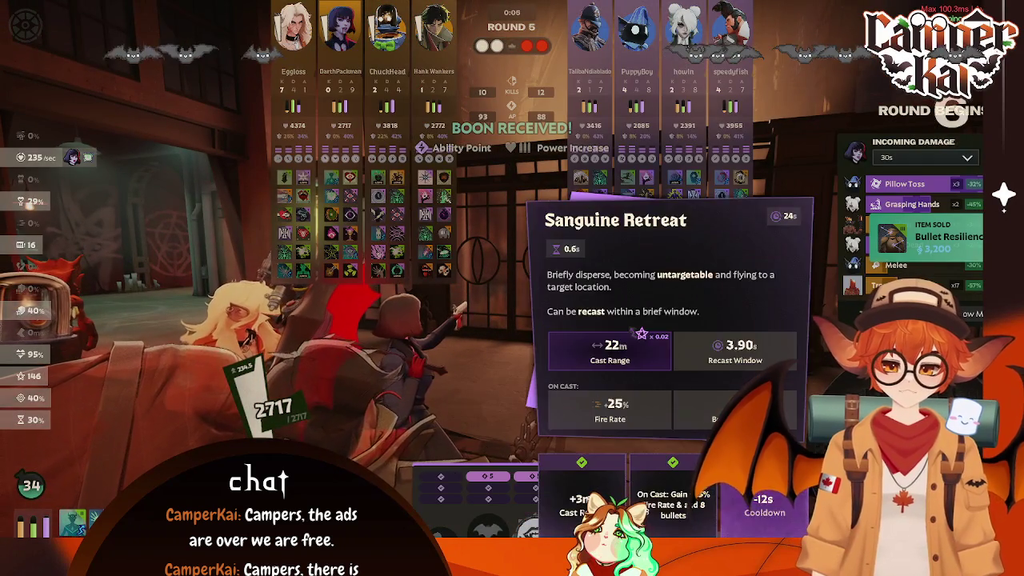
key(Tab)
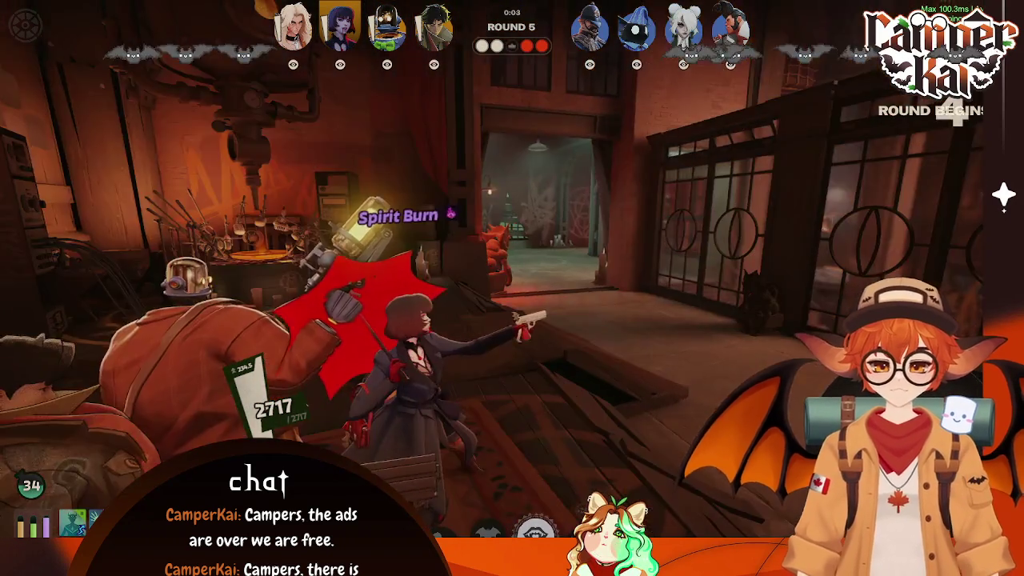
key(Tab)
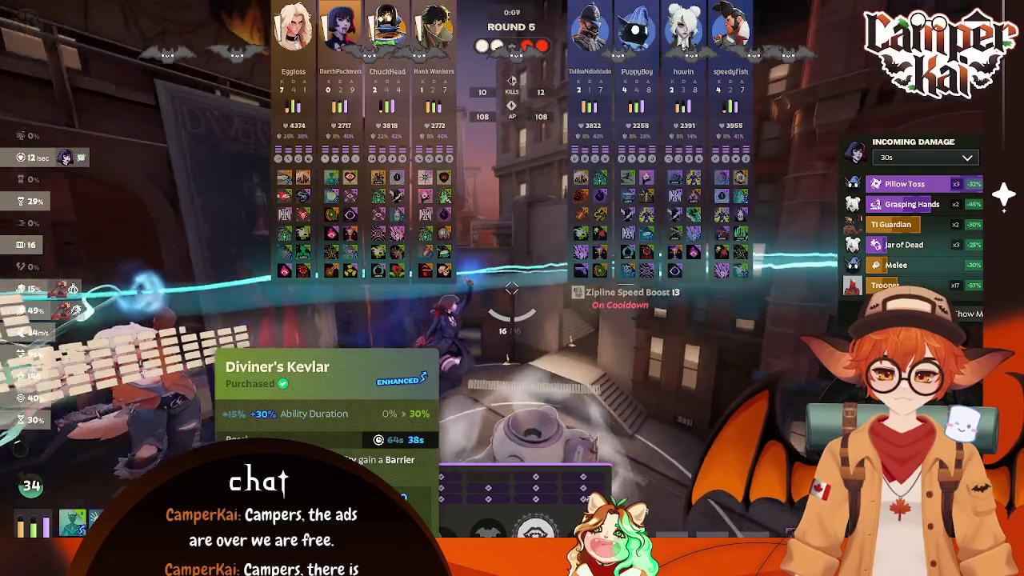
key(Tab)
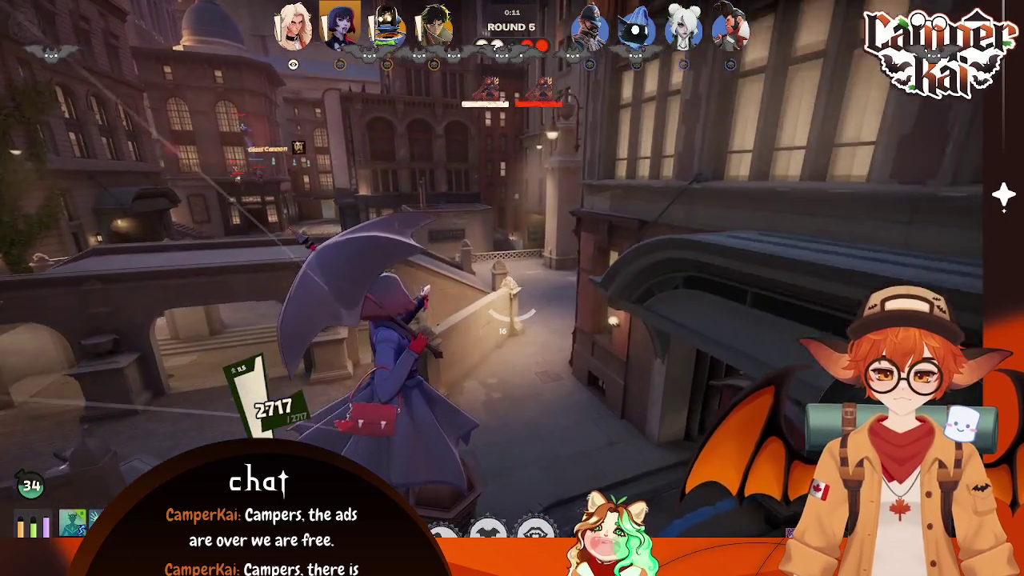
key(Tab)
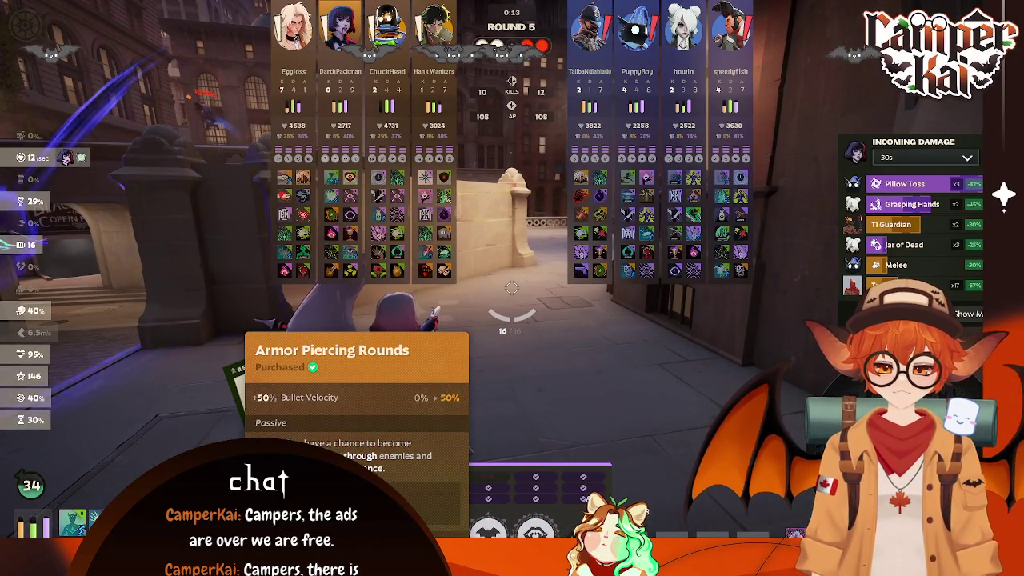
key(Tab)
key(Tab)
key(Tab)
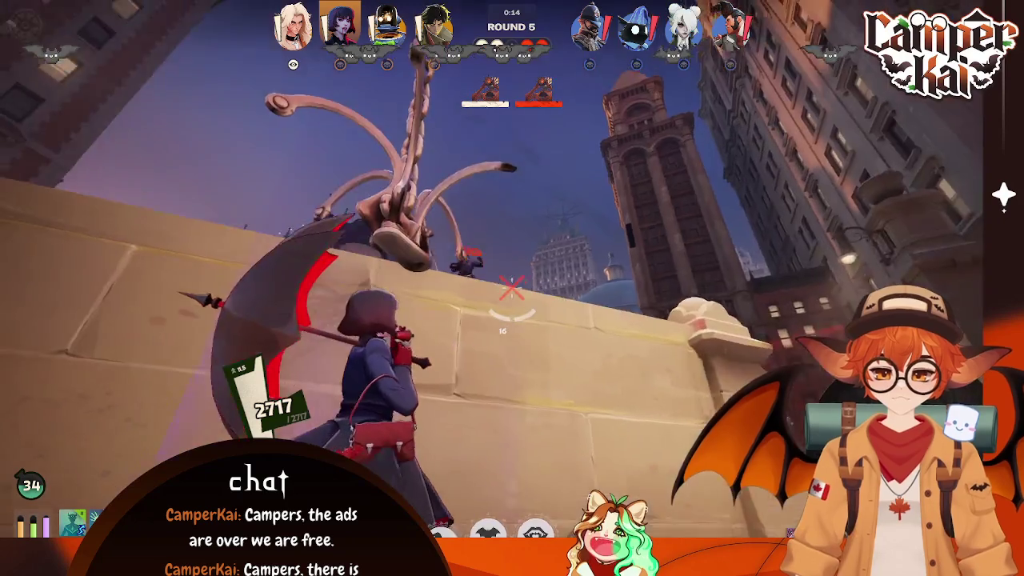
Step: Fight the plaza enemies with the slashing ability, then escape using a movement ability
key(shift)
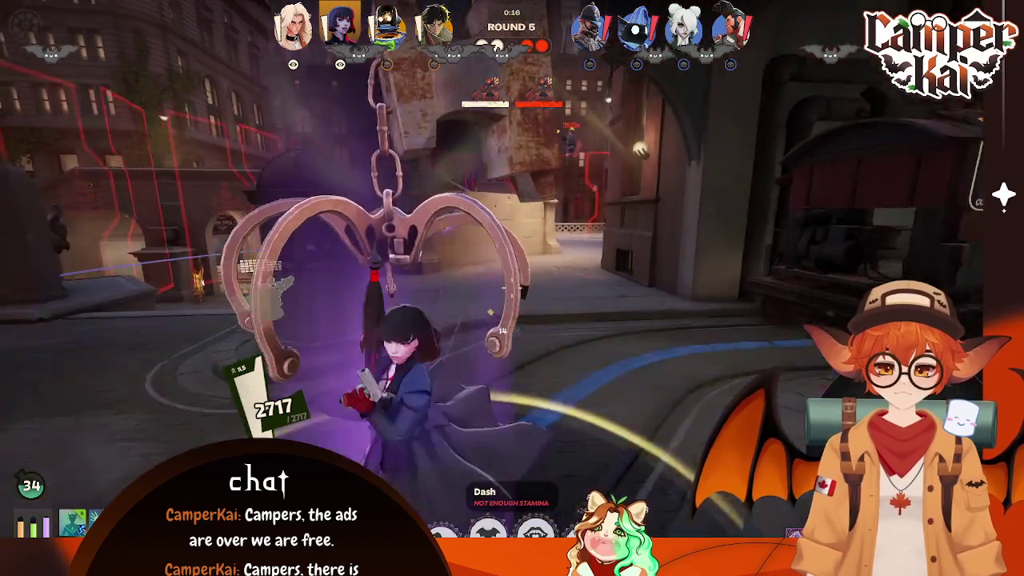
key(e)
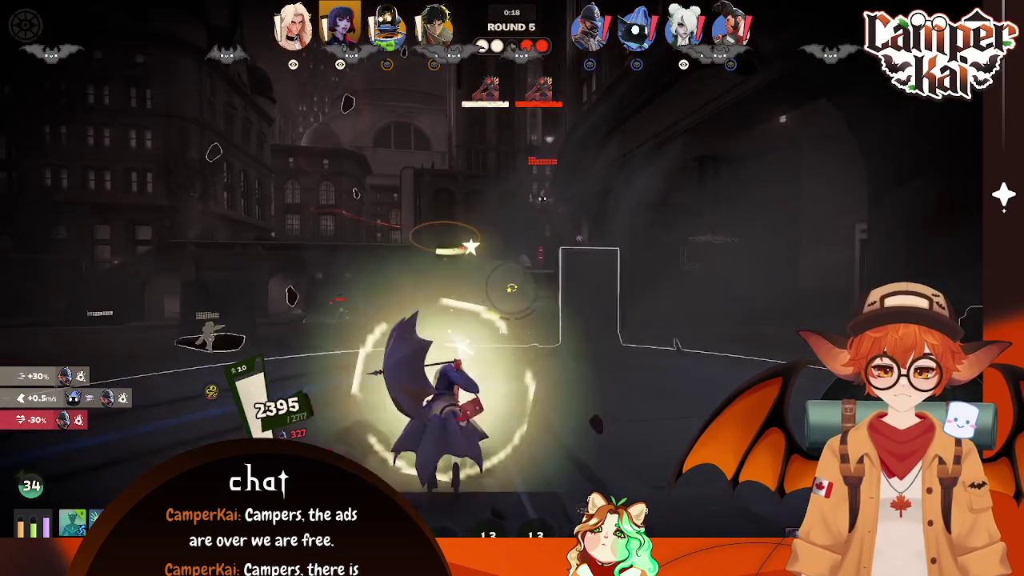
key(q)
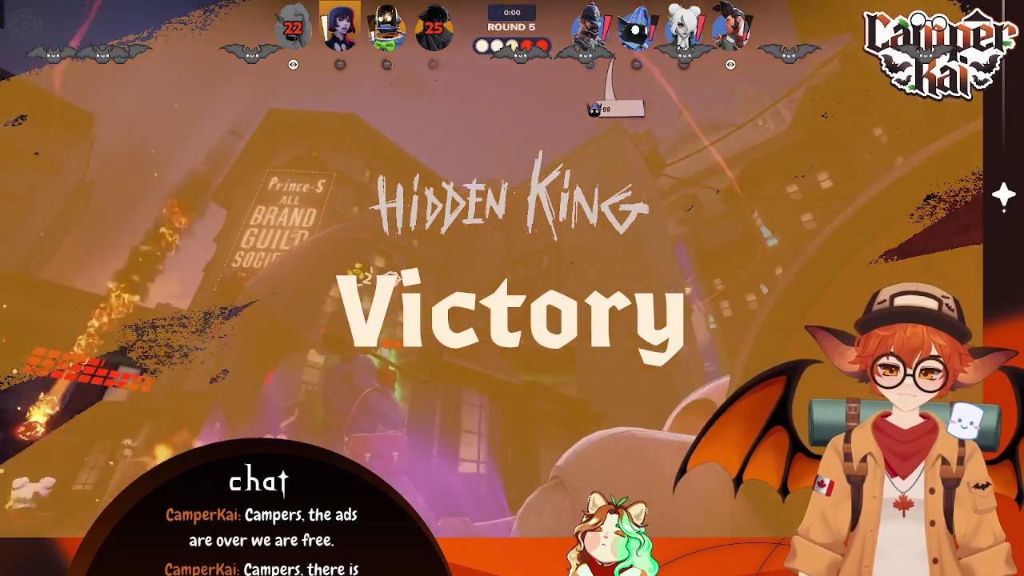
Step: Send 'GG' to the allied team in chat
key(Return)
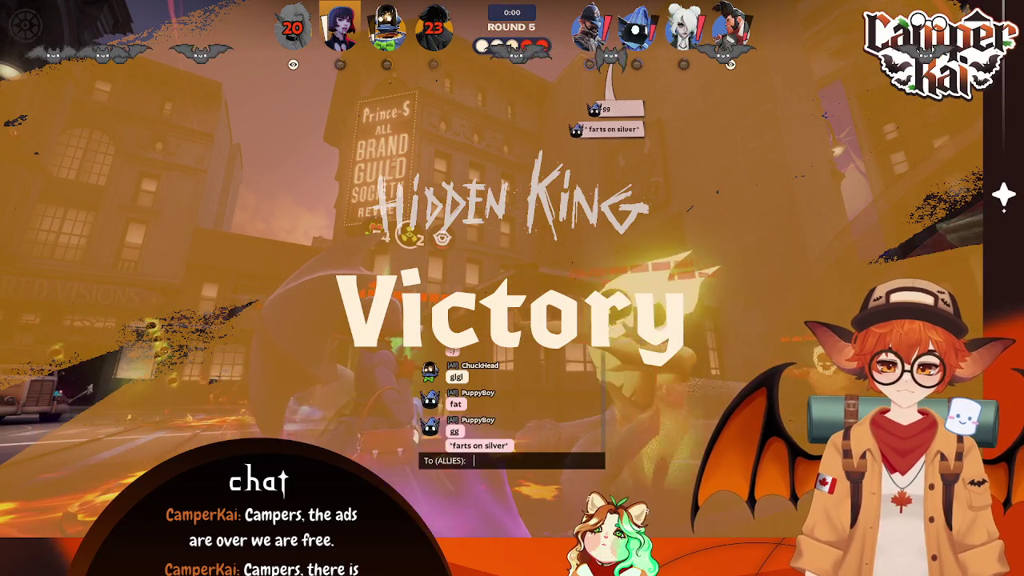
key(Tab)
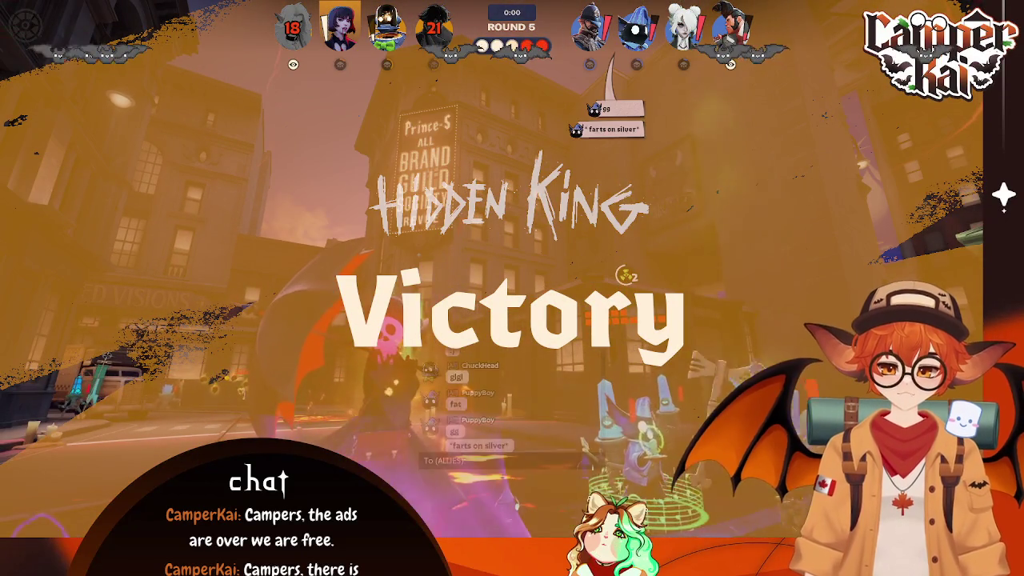
text(GG)
key(Return)
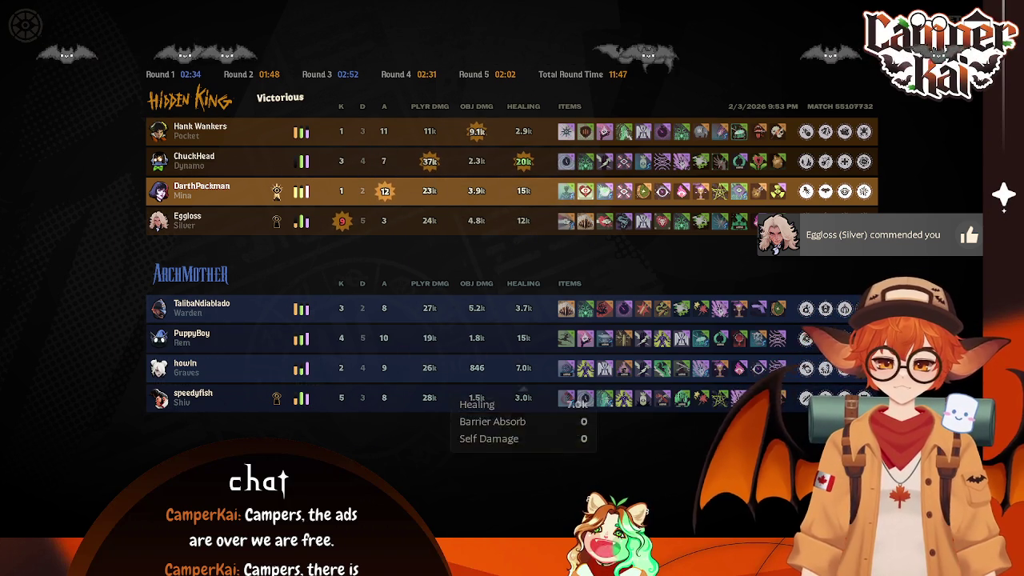
Step: Close the post-match scoreboard and quit Deadlock, confirming the exit
key(Escape)
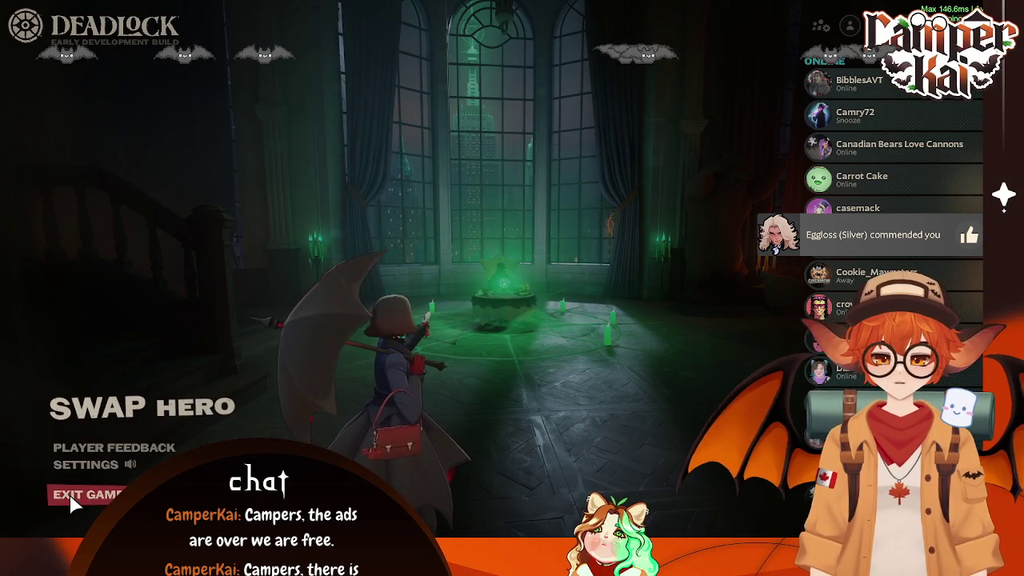
click(84, 494)
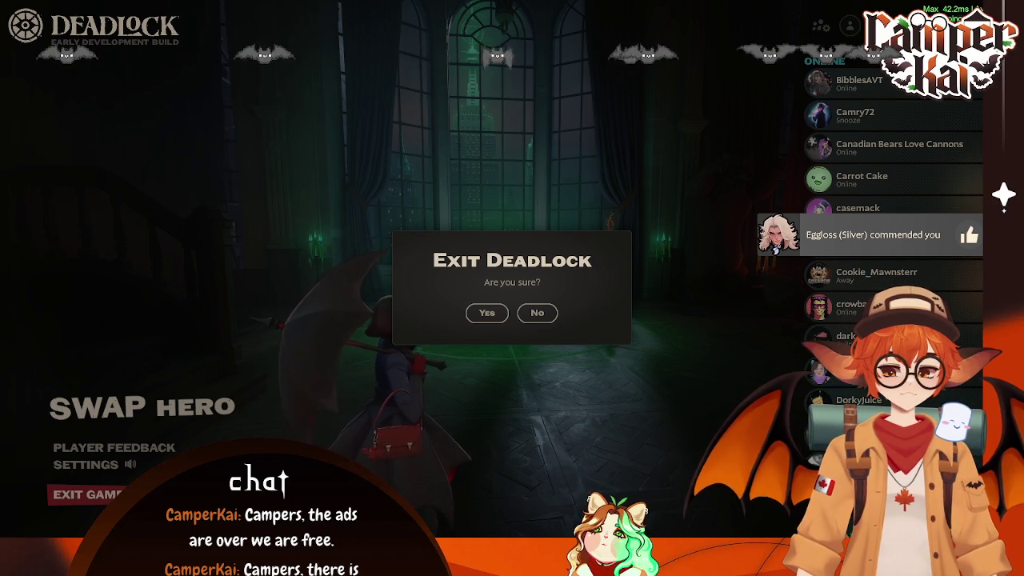
click(488, 316)
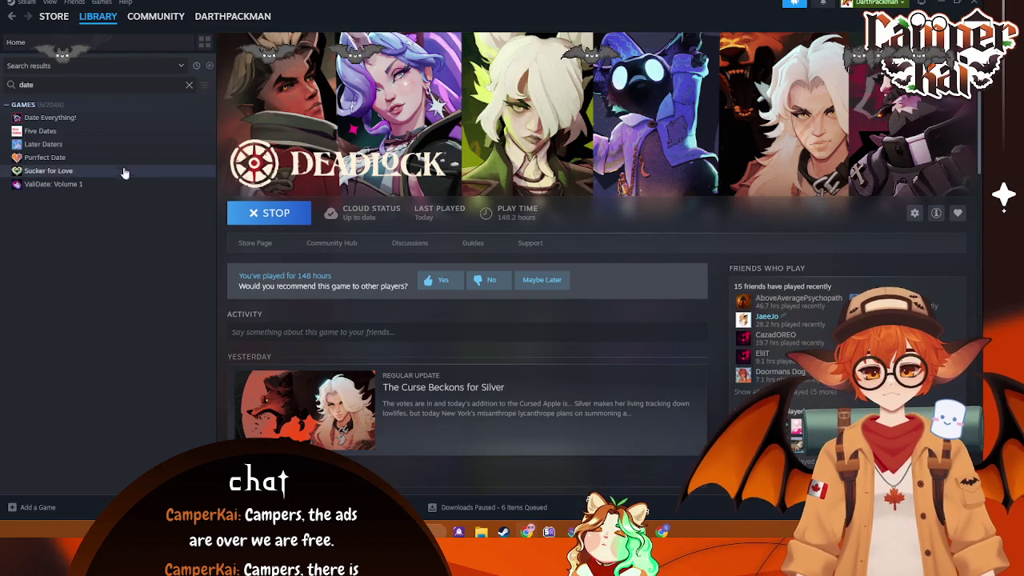
Step: Find Highguard in the Steam library, launch it, and dismiss the 'Game already running' error
text(HIGH)
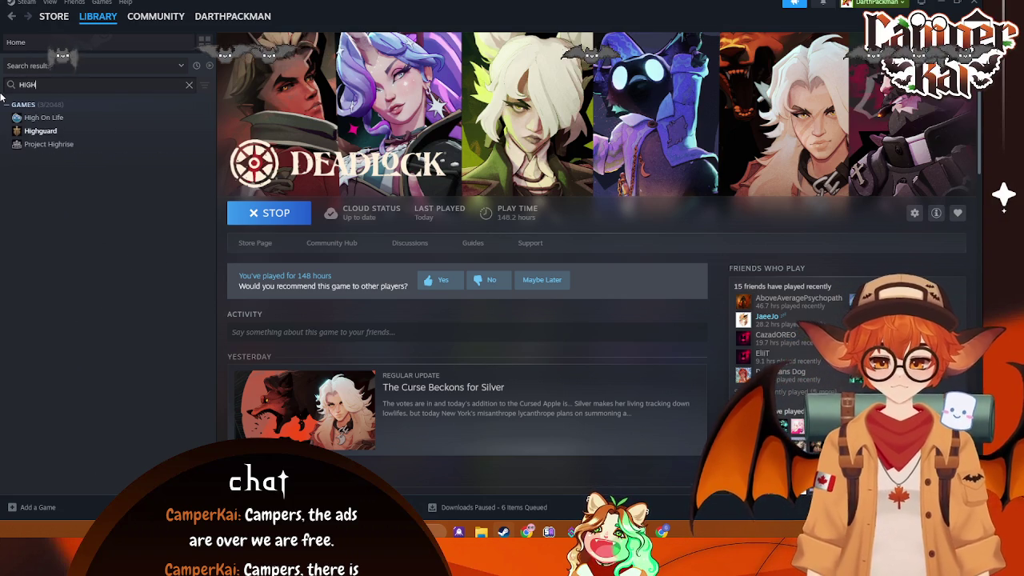
click(40, 130)
click(299, 216)
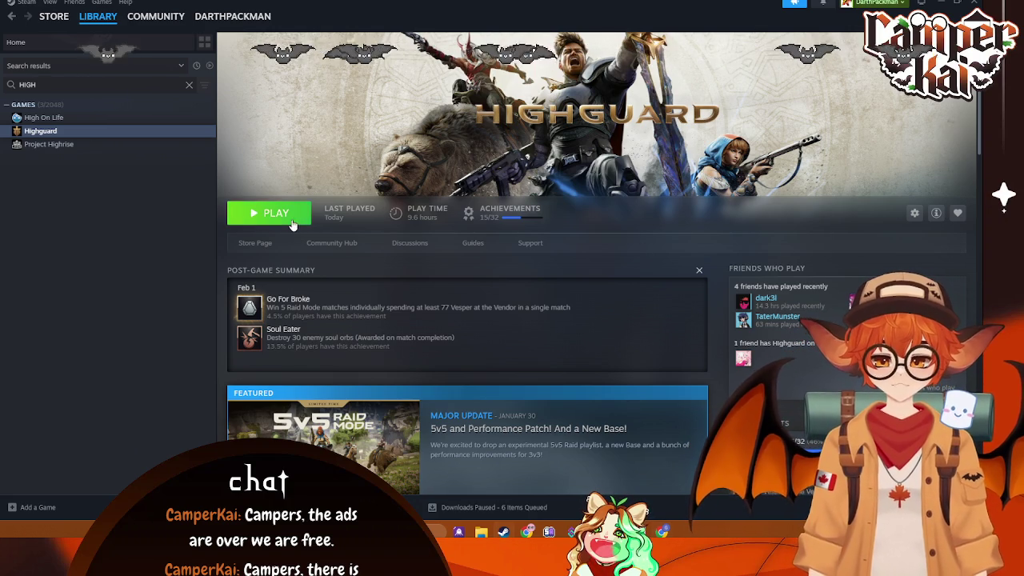
click(276, 212)
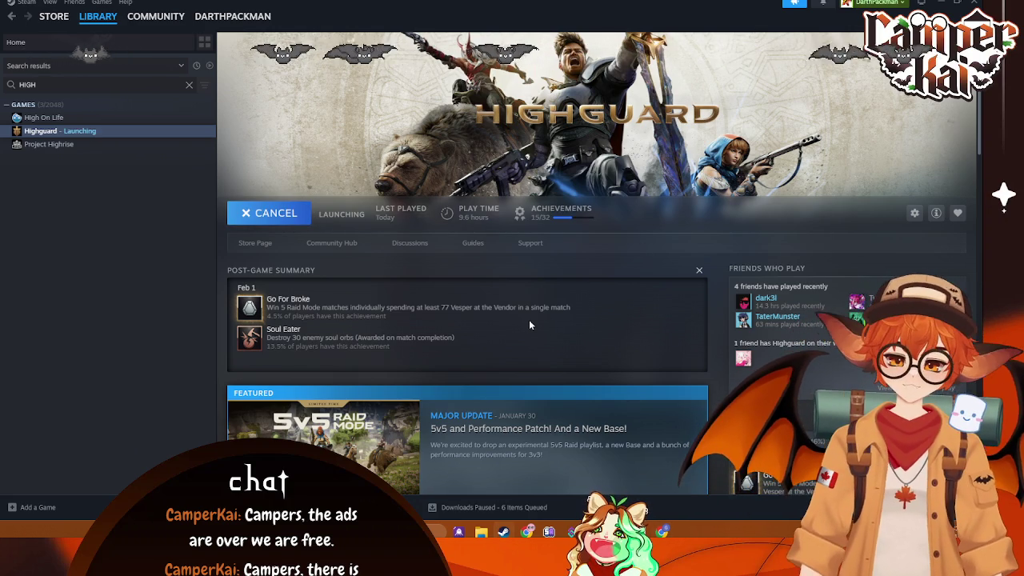
scroll(620, 287, down, 3)
scroll(624, 291, up, 3)
click(592, 282)
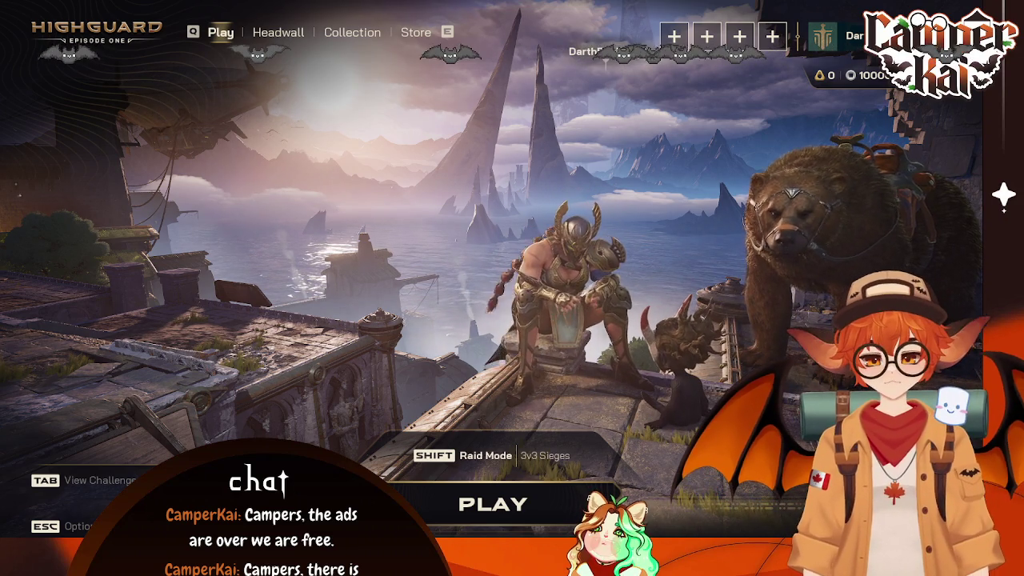
Step: Show the daily challenges list, then start matchmaking for Raid Mode 3v3 Sieges
key(Tab)
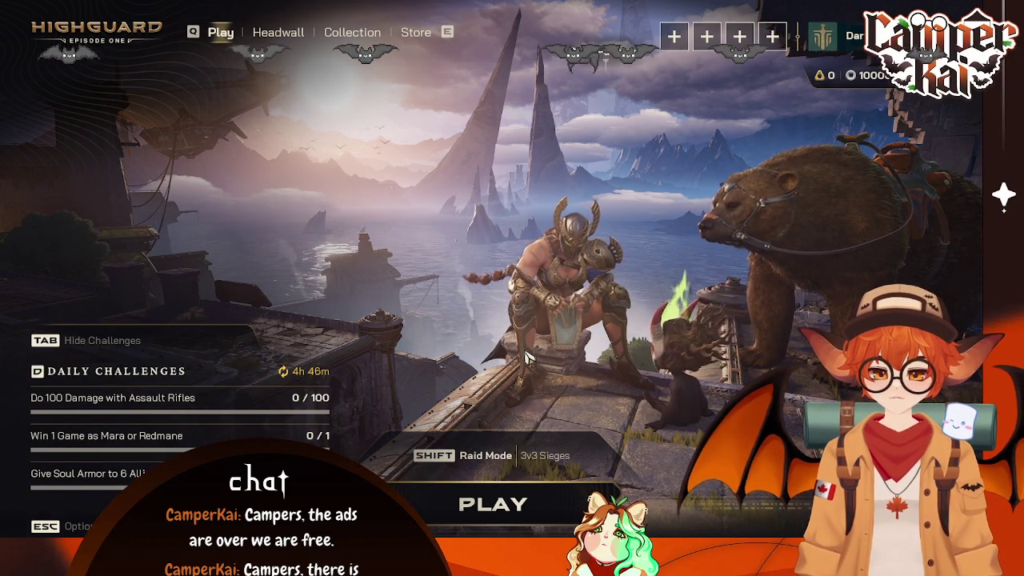
click(527, 503)
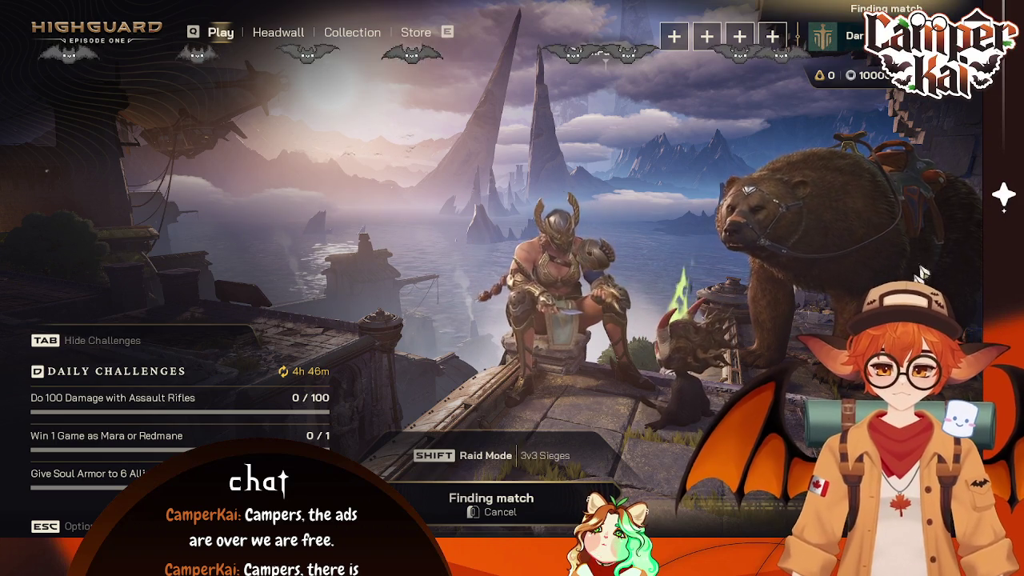
Step: Cancel the 3v3 search and queue for the experimental Raid Mode 5v5 instead
click(486, 512)
click(480, 455)
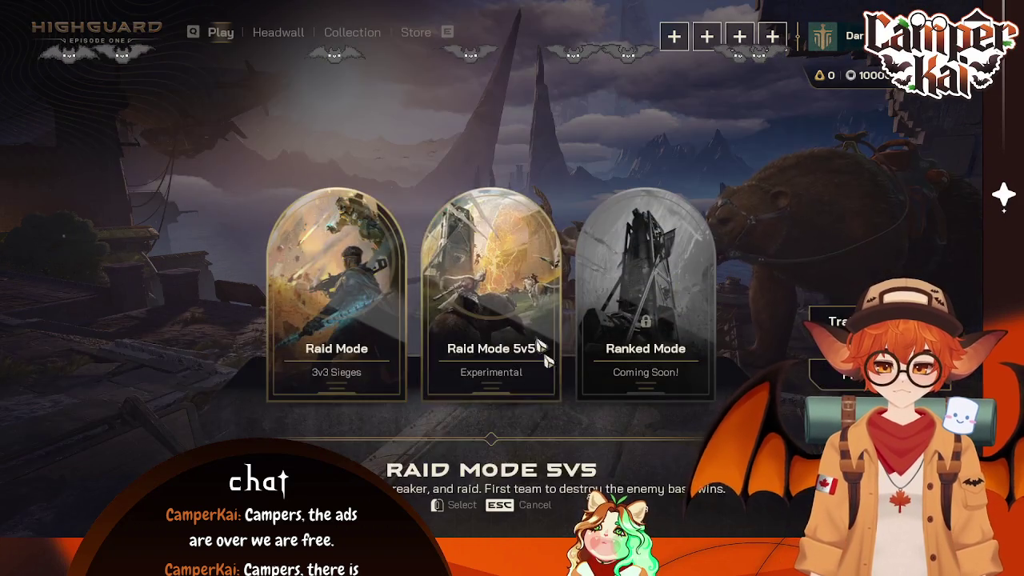
click(491, 344)
click(520, 500)
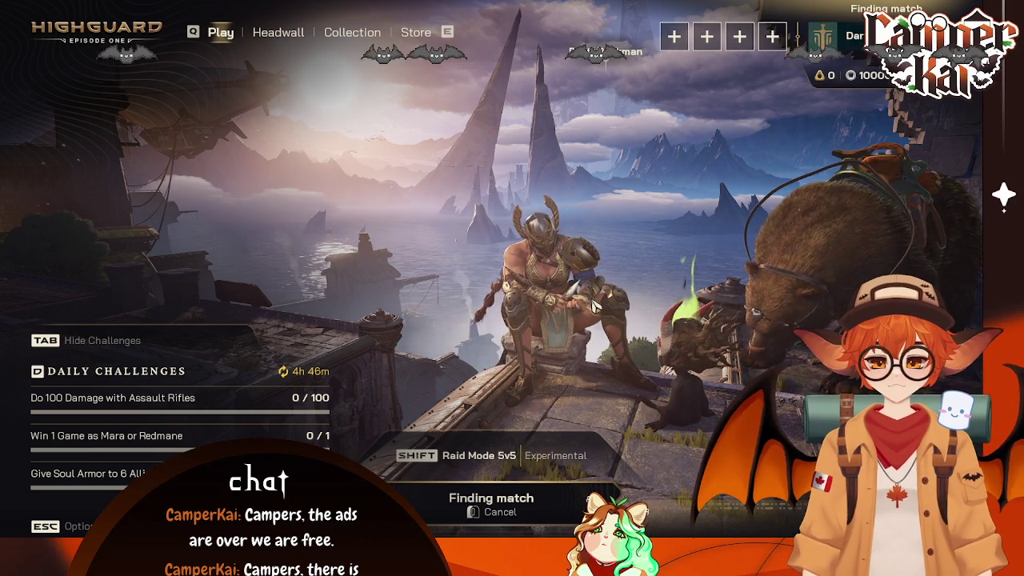
Step: Browse the store and Trading Post, then unlock Mara's Plum Blossom skin
click(415, 32)
click(367, 36)
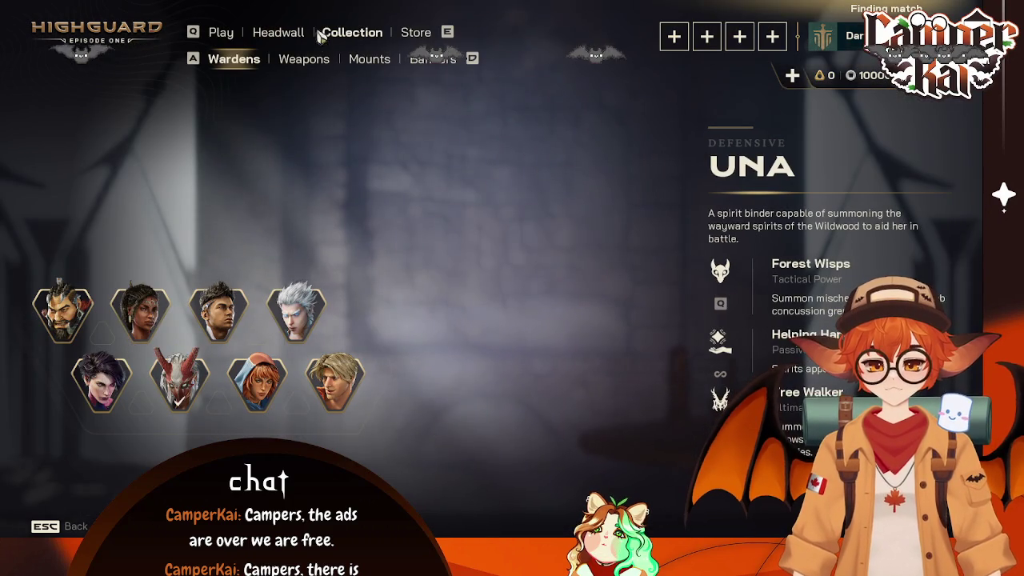
click(277, 32)
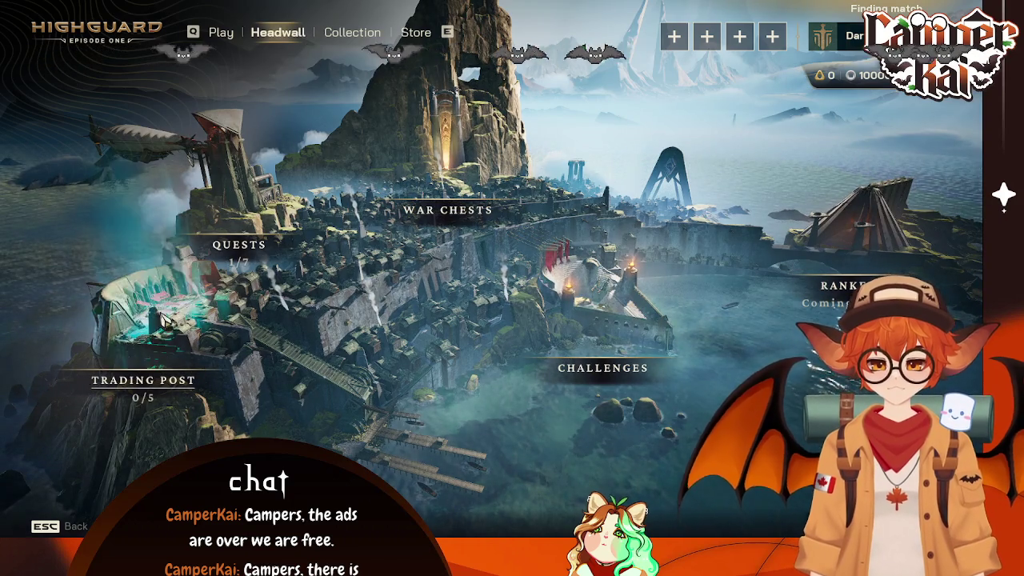
click(160, 355)
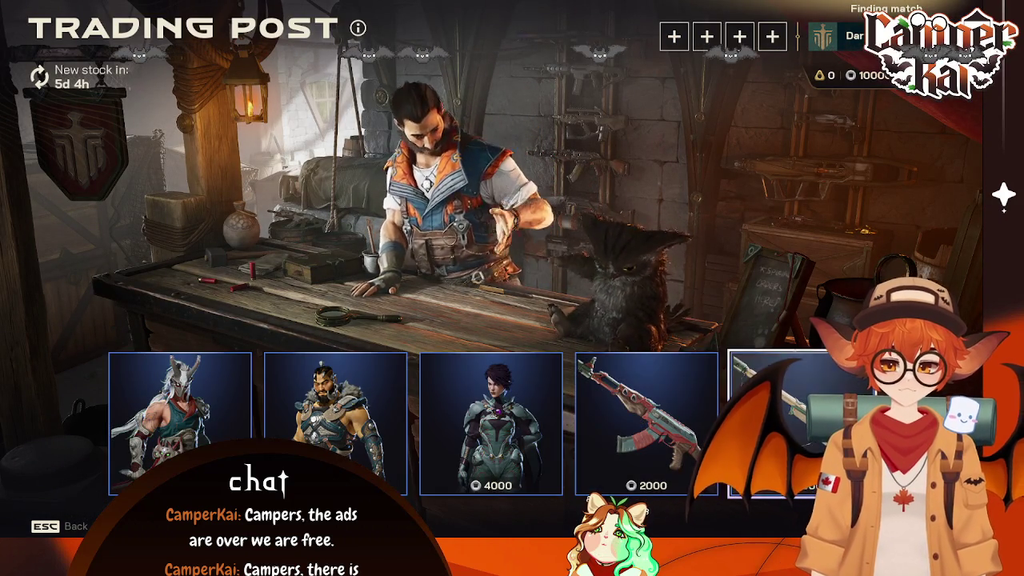
click(639, 424)
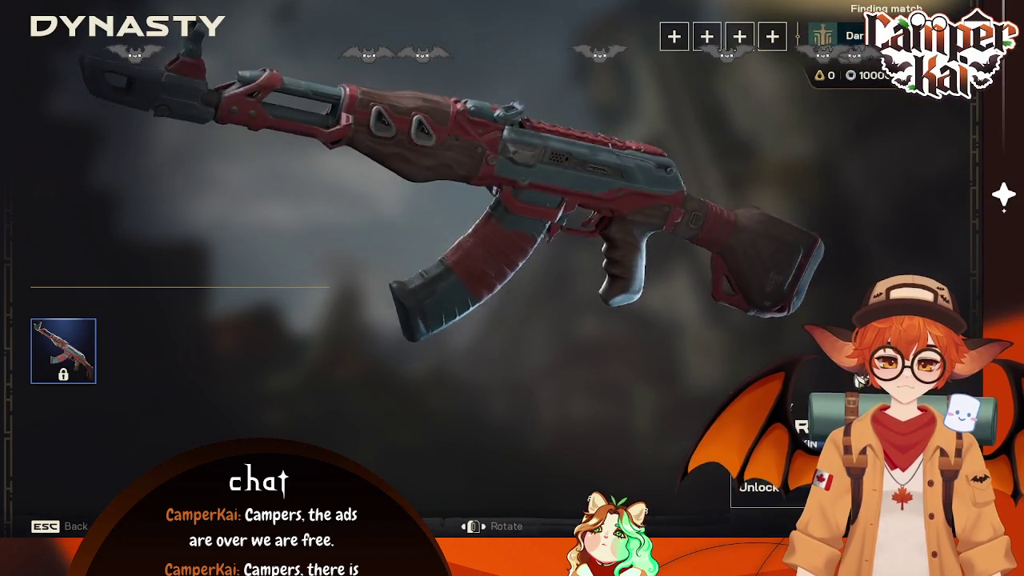
click(70, 528)
click(490, 400)
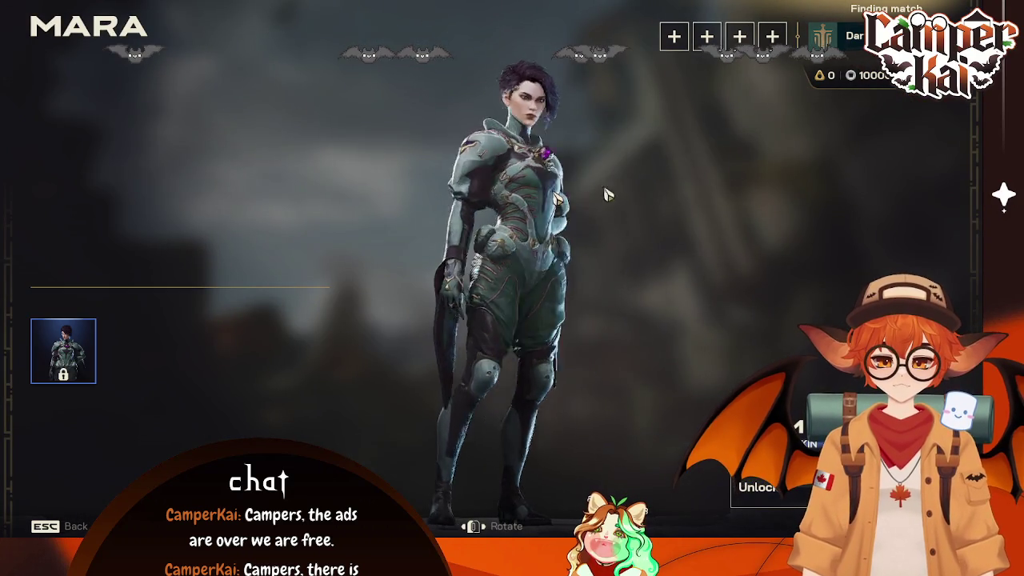
click(590, 372)
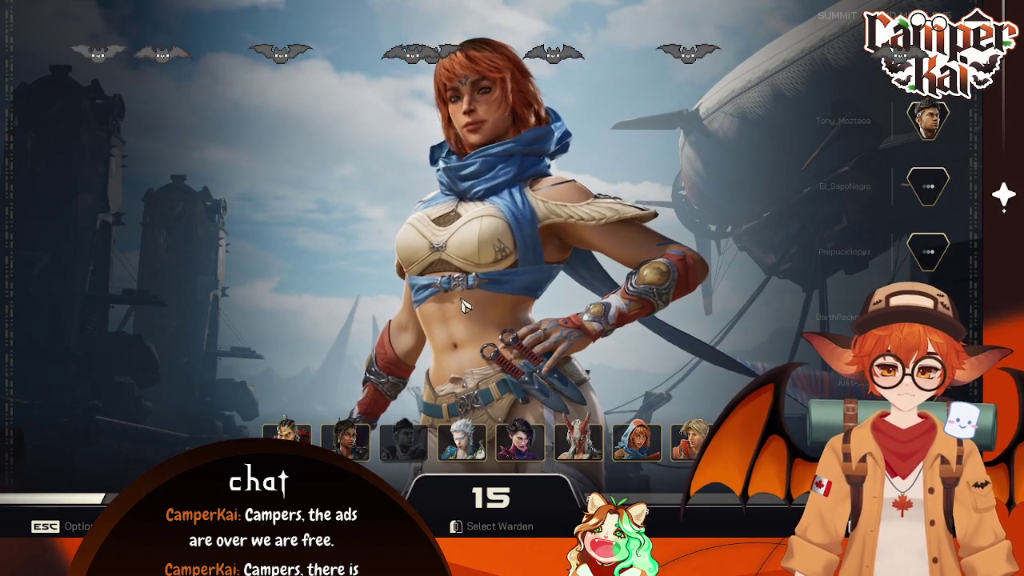
Step: Select Mara from the warden roster on the selection screen
click(520, 443)
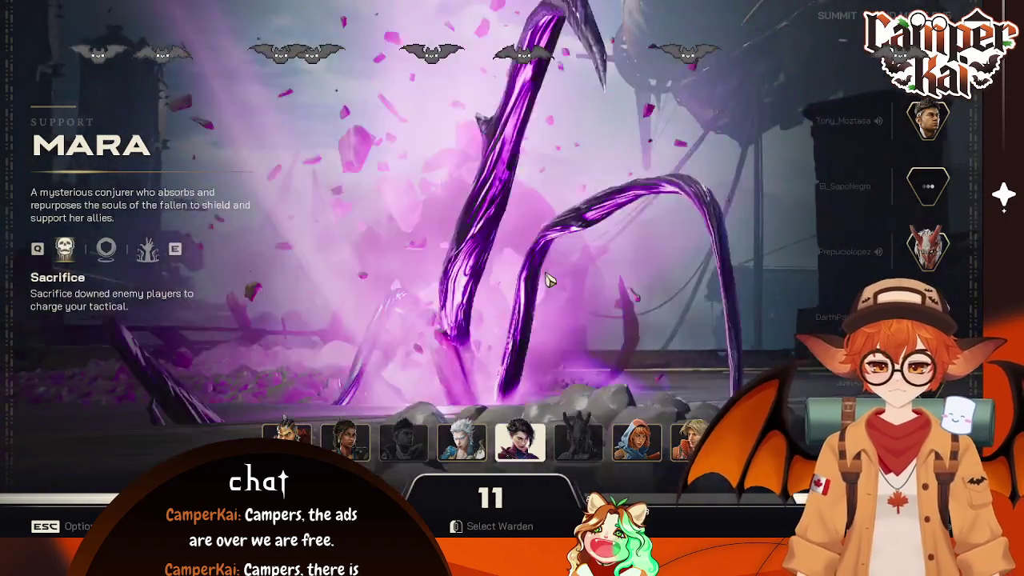
key(Escape)
key(Escape)
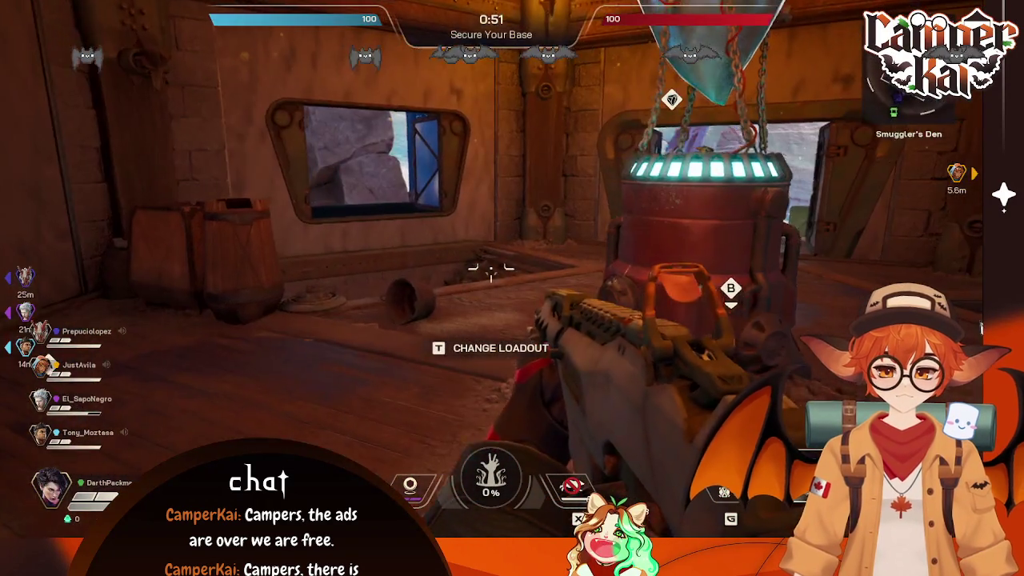
Step: Review the Gameplay and Video settings, then resume the match
key(Escape)
click(452, 246)
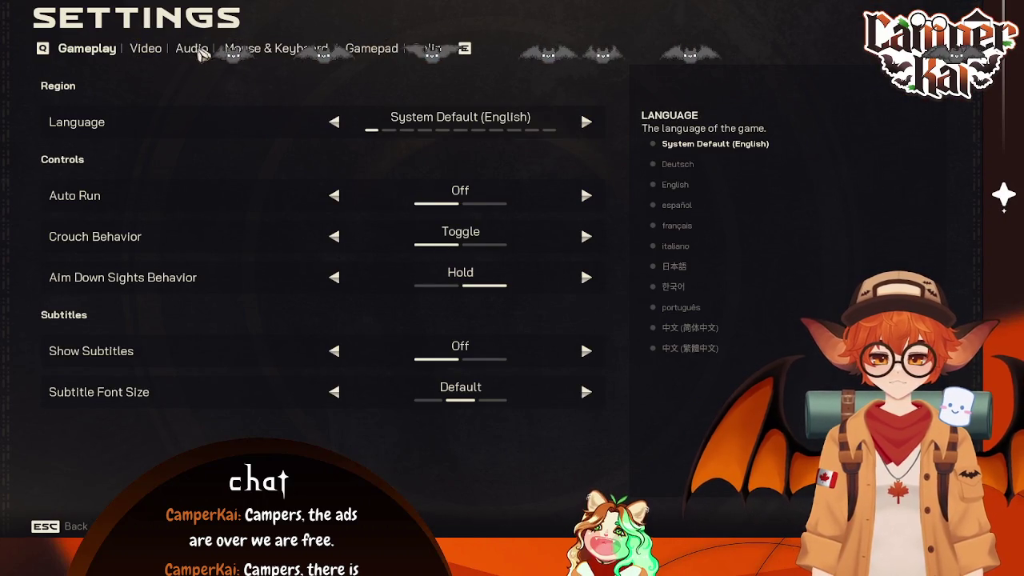
click(157, 54)
scroll(448, 264, down, 4)
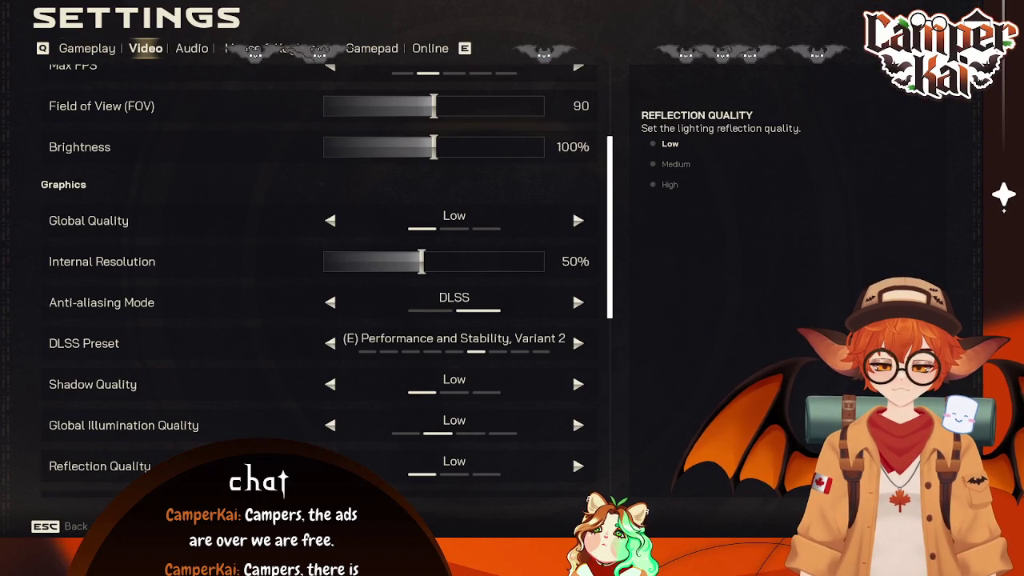
key(Escape)
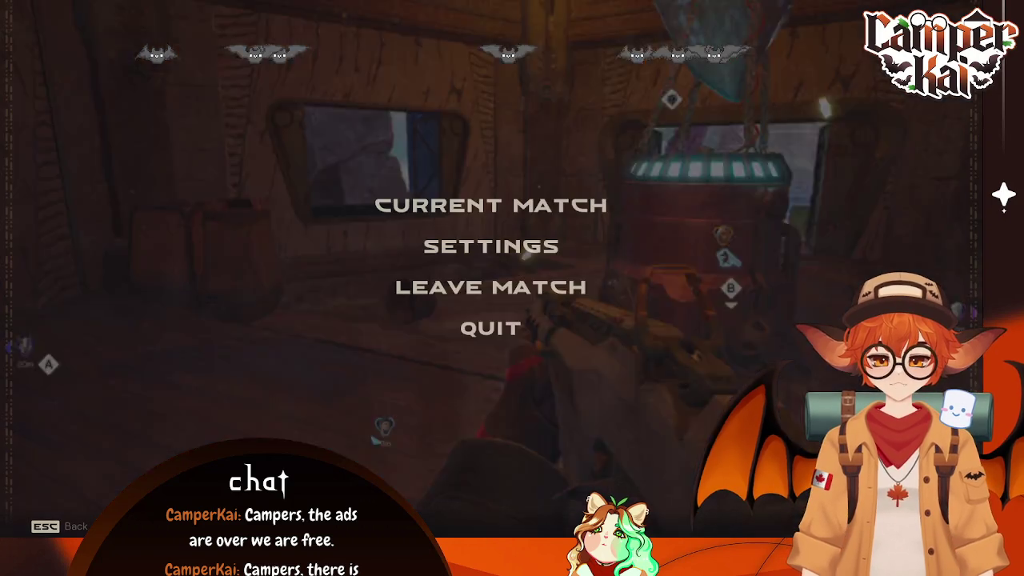
key(Escape)
Step: Close and reinforce the base windows, then summon the bear mount
key(w)
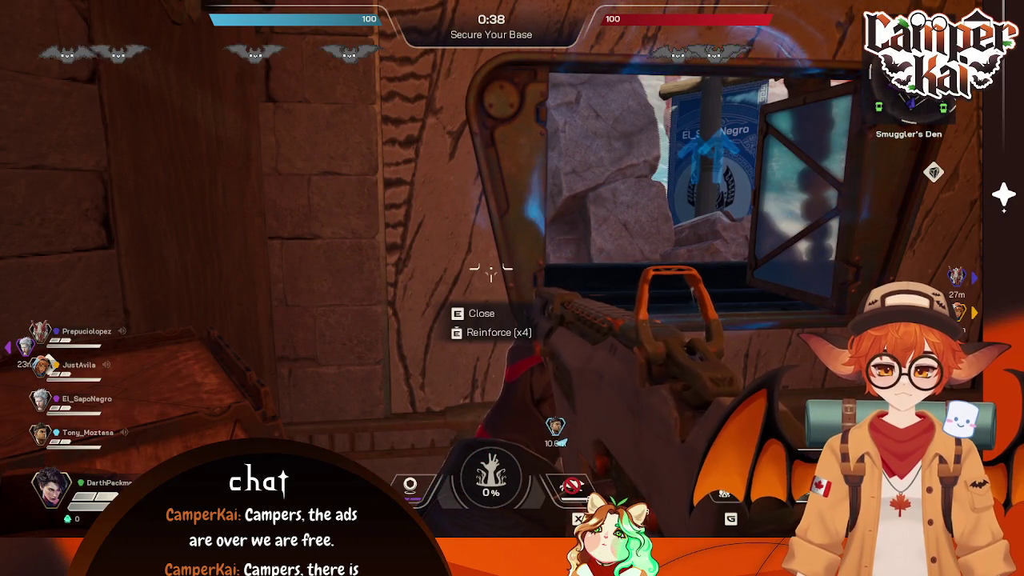
key(e)
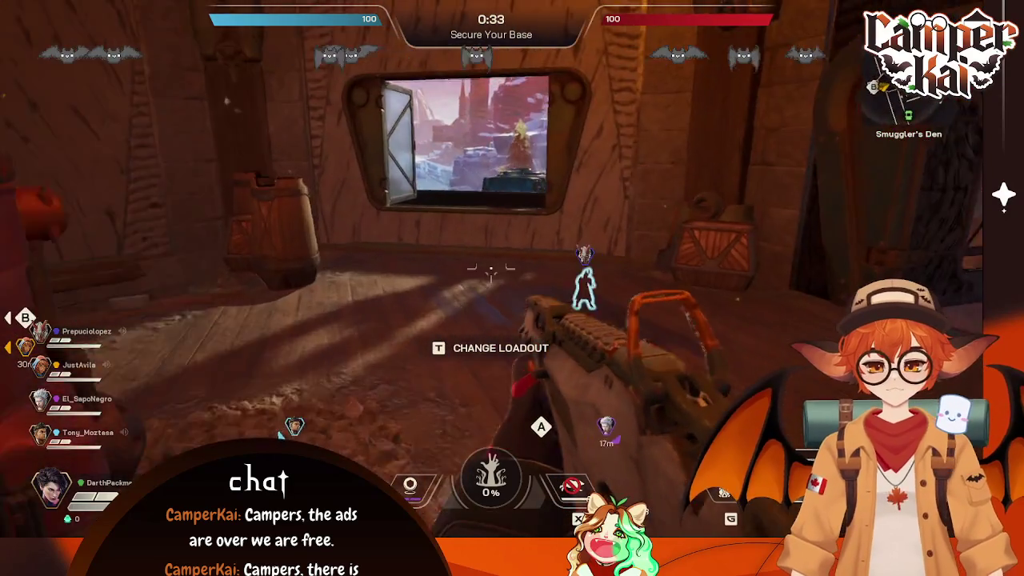
key(w)
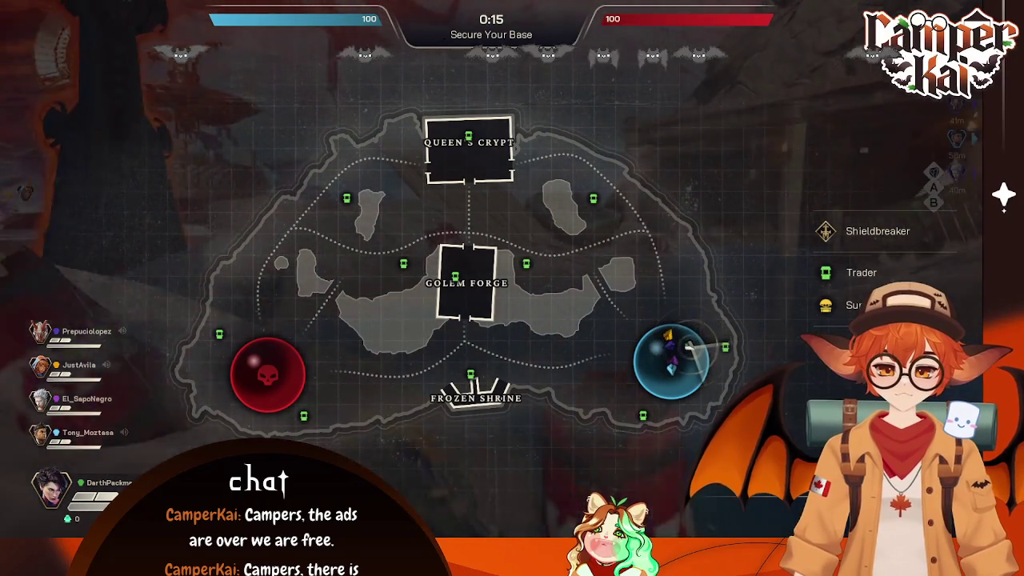
key(m)
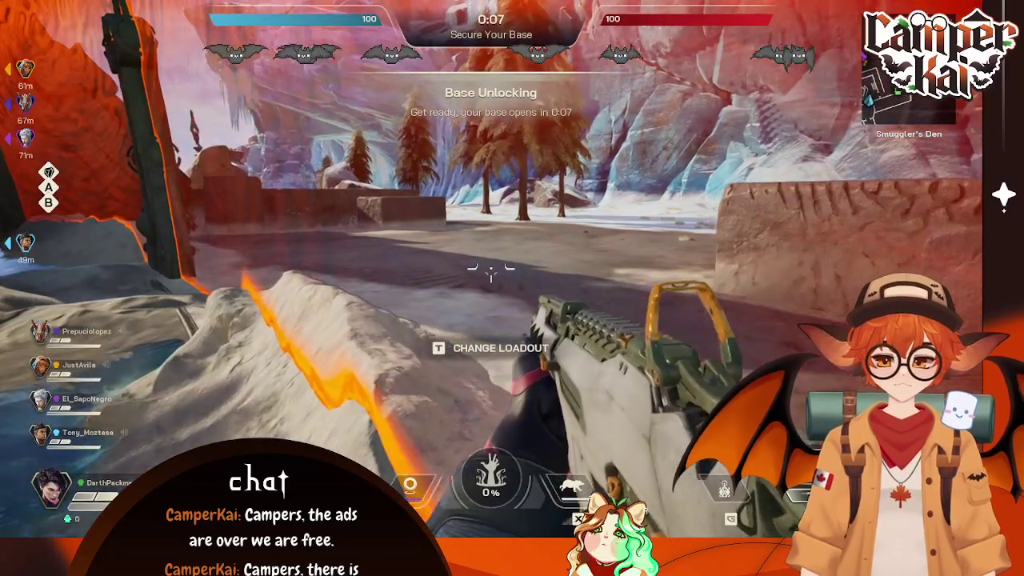
key(3)
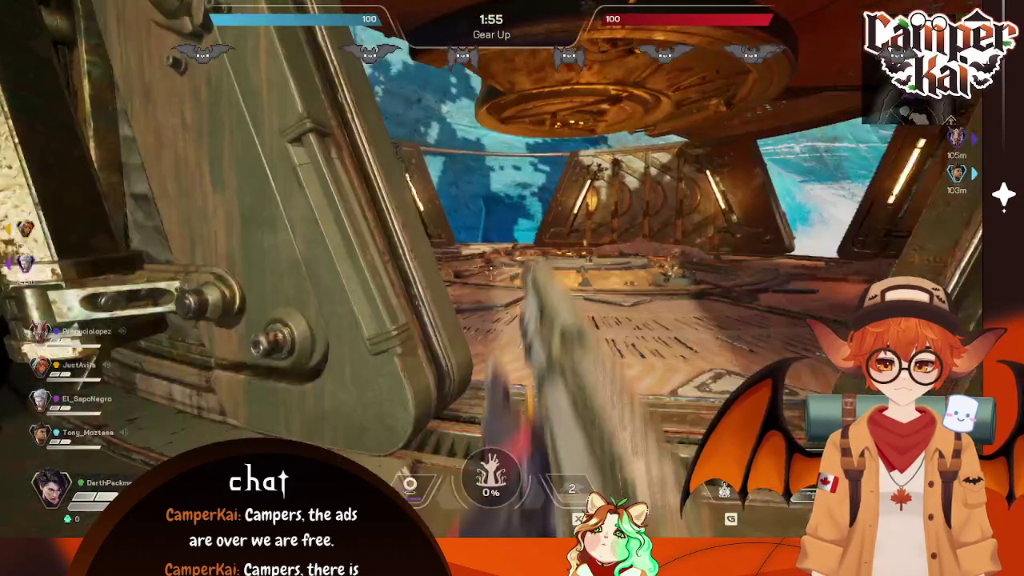
Step: Mine the crystal clusters until they shatter for materials
key(f)
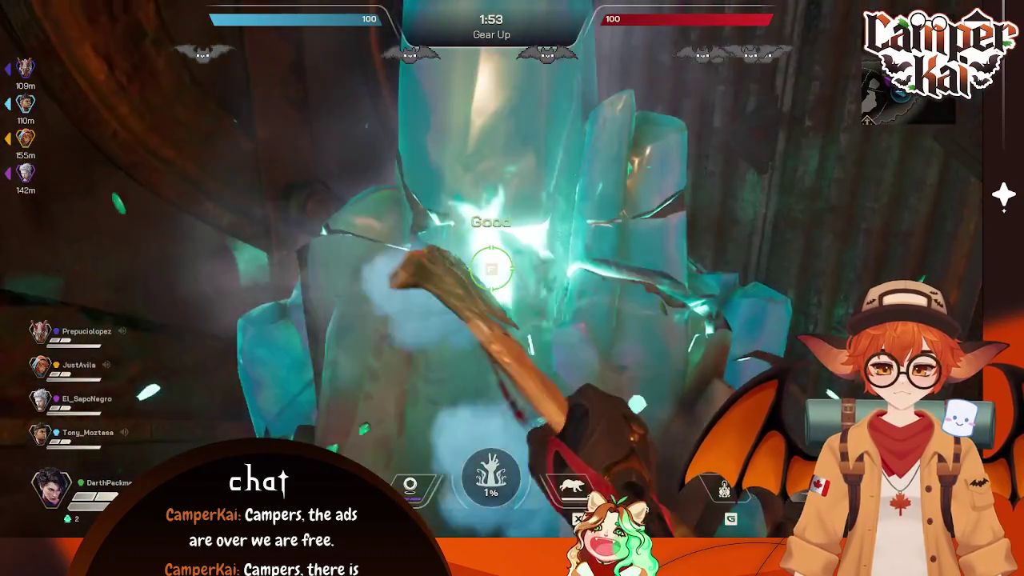
key(f)
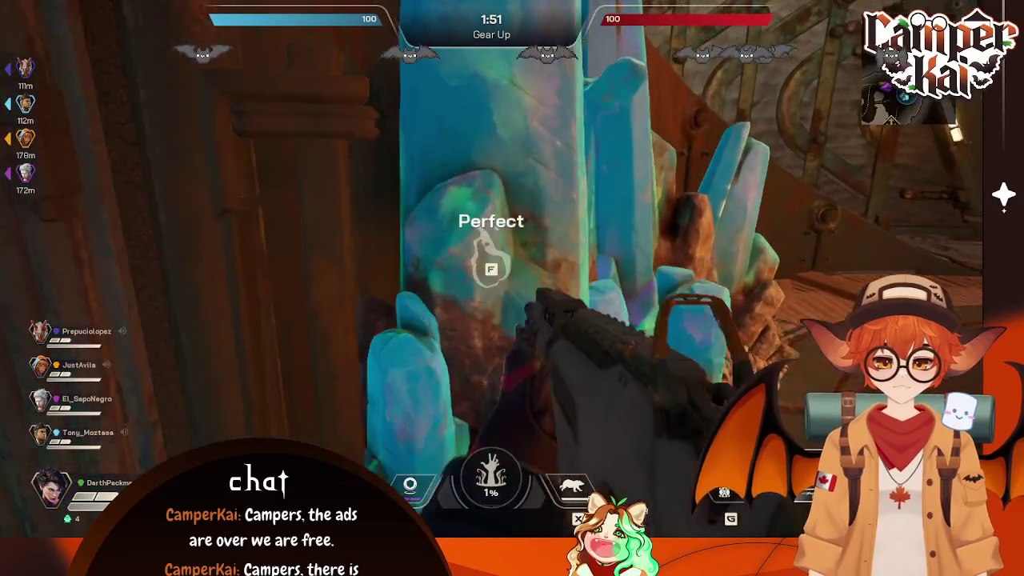
key(f)
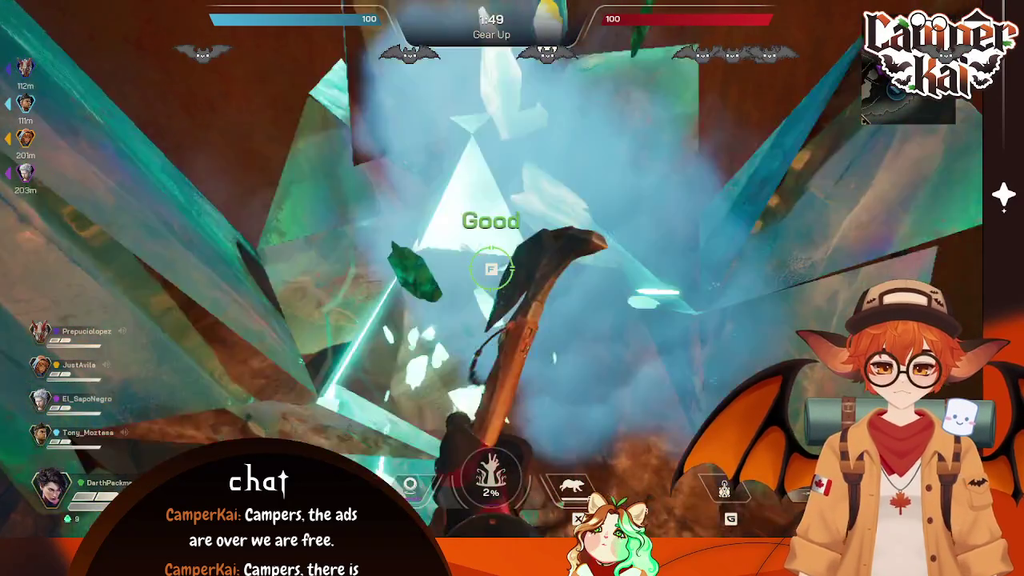
key(f)
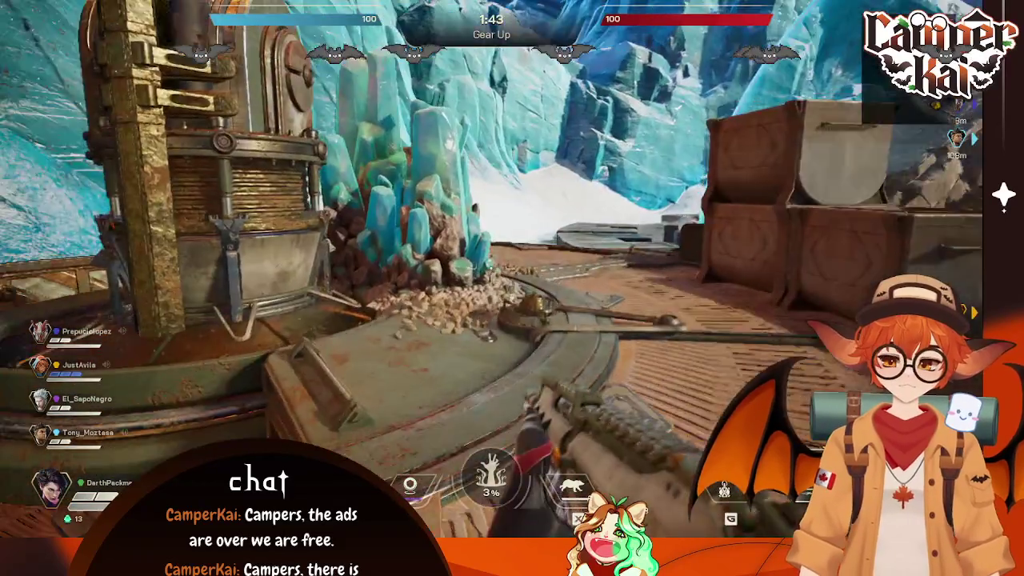
key(f)
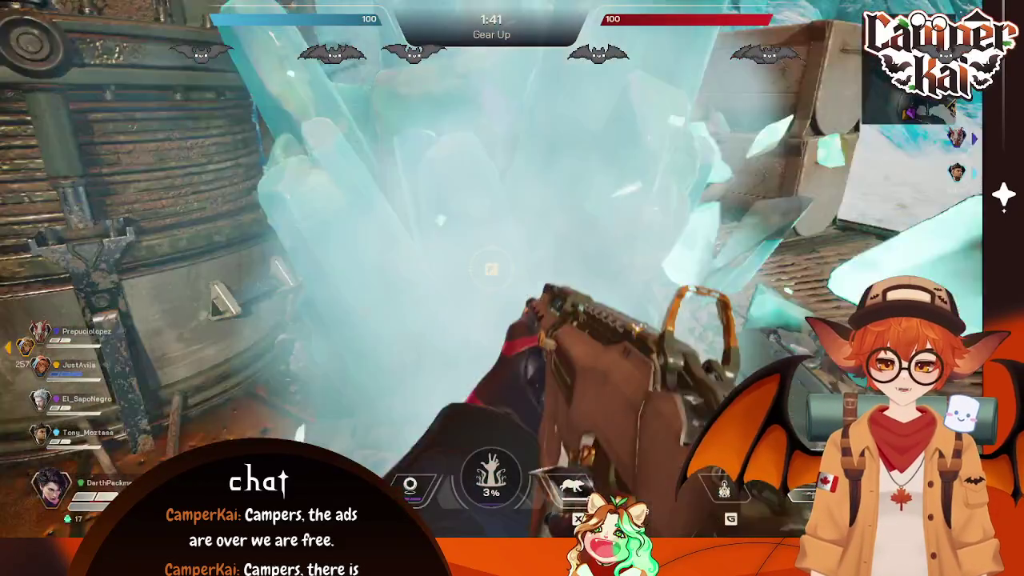
key(f)
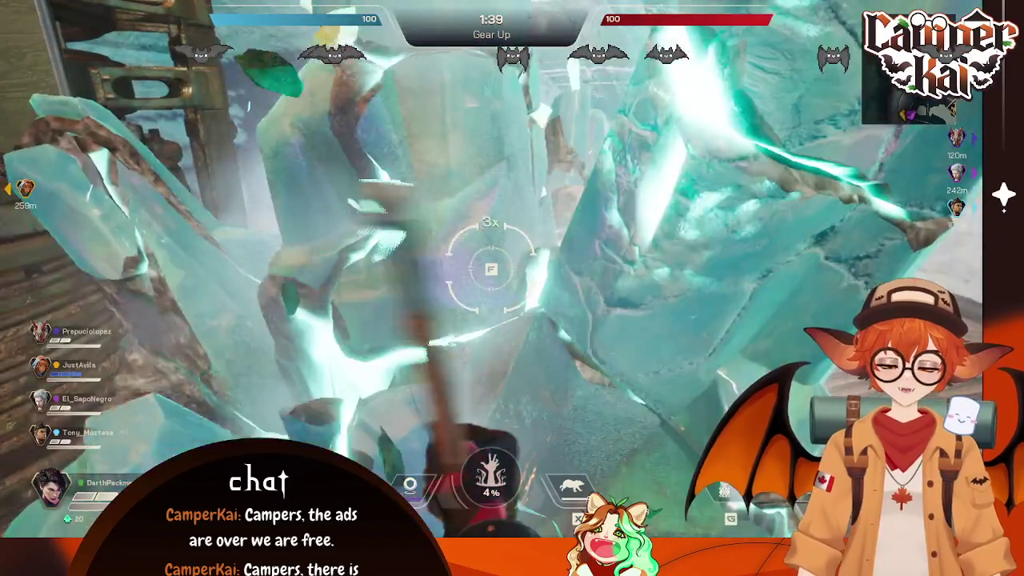
key(f)
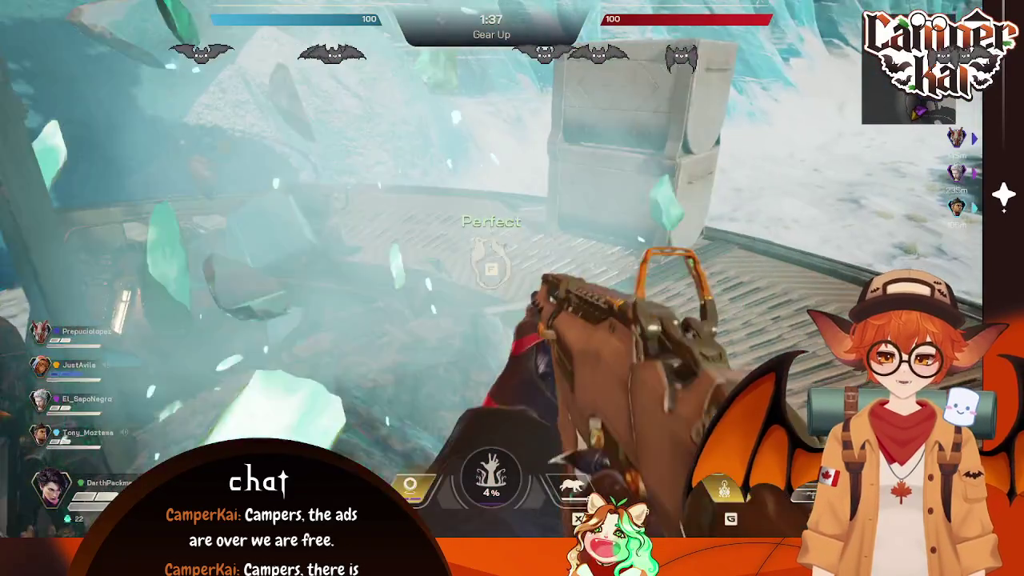
Step: Buy Saddle Lv.1 from the trader in the golden room, leaving 10 currency
key(w)
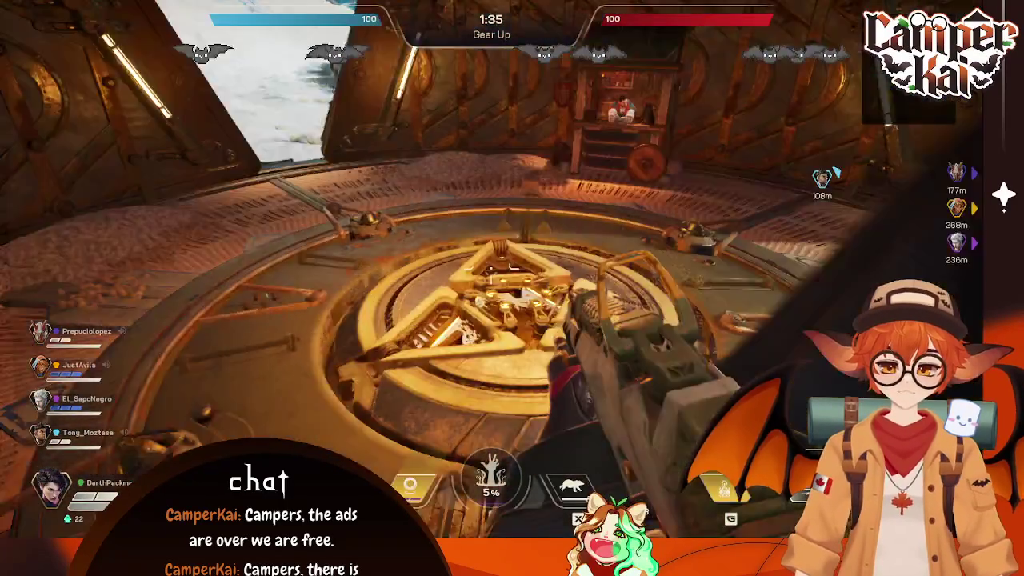
key(w)
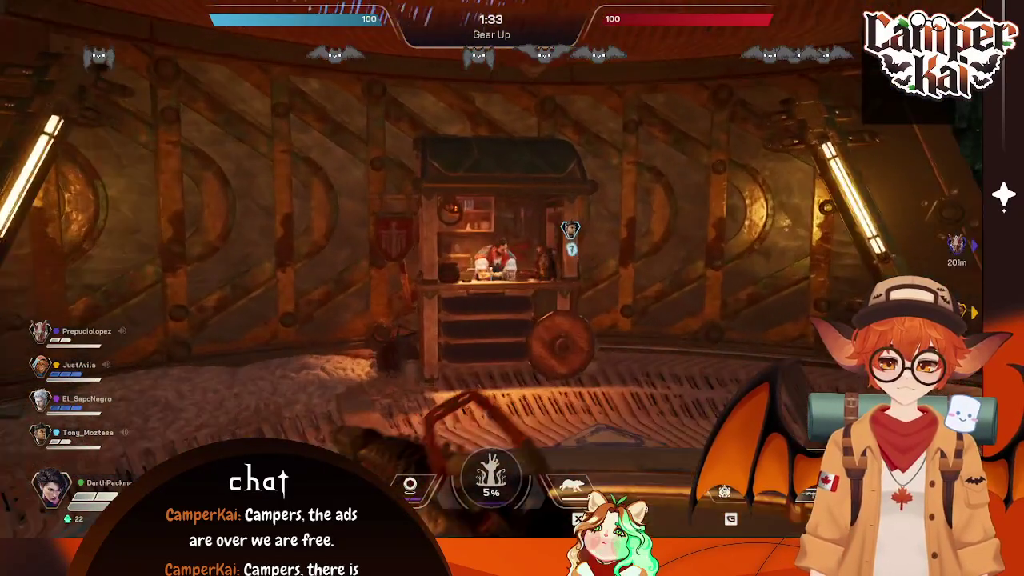
key(e)
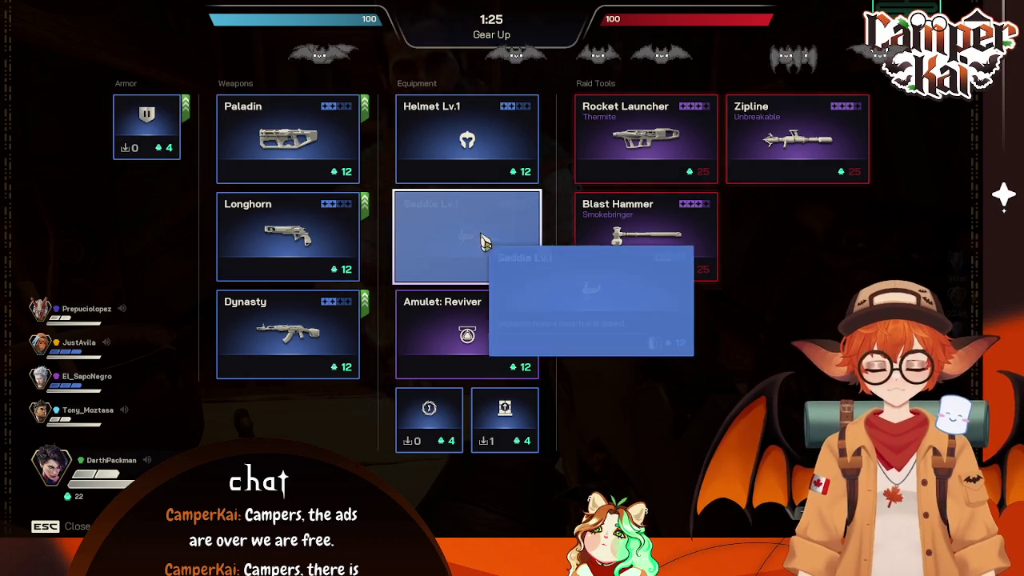
key(Escape)
key(w)
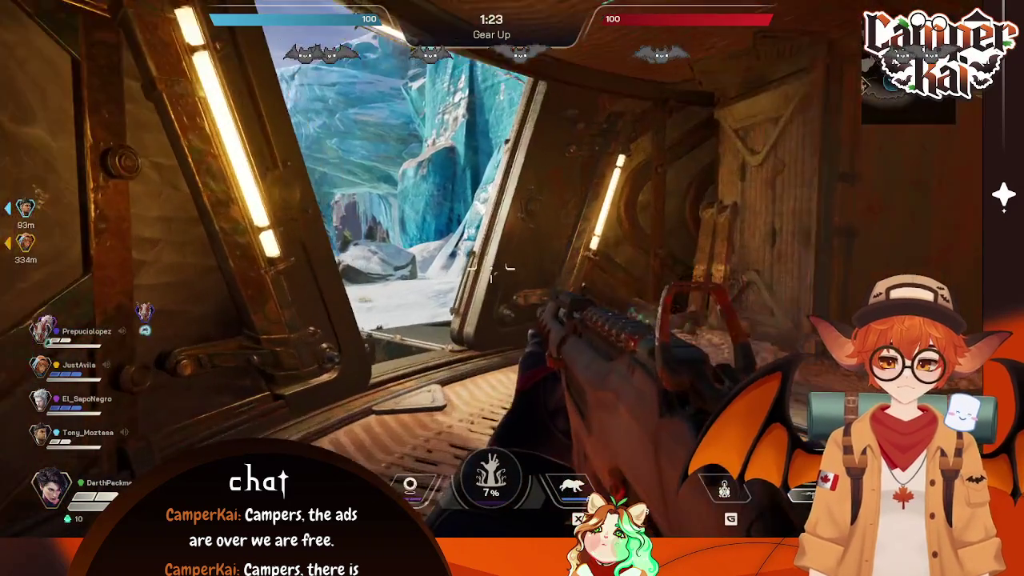
Step: Check the arena map, then ride the mount past Icy Ridge and loot a chest
key(m)
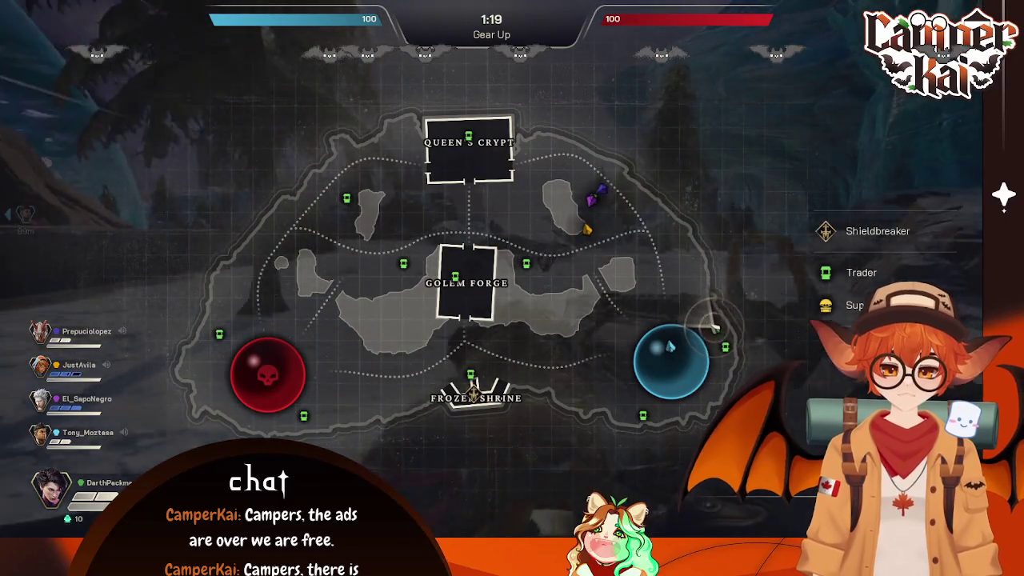
key(m)
key(w)
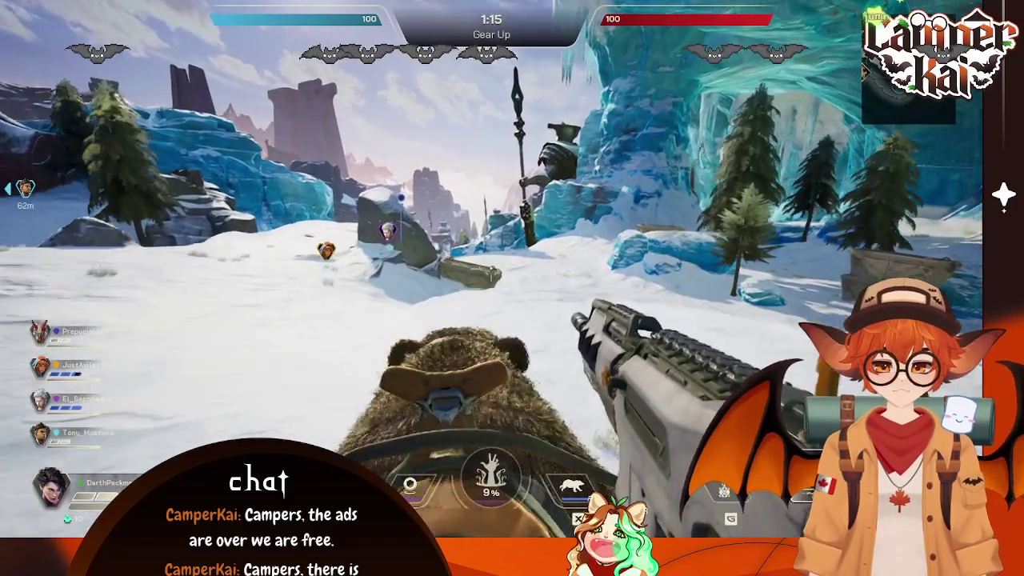
key(w)
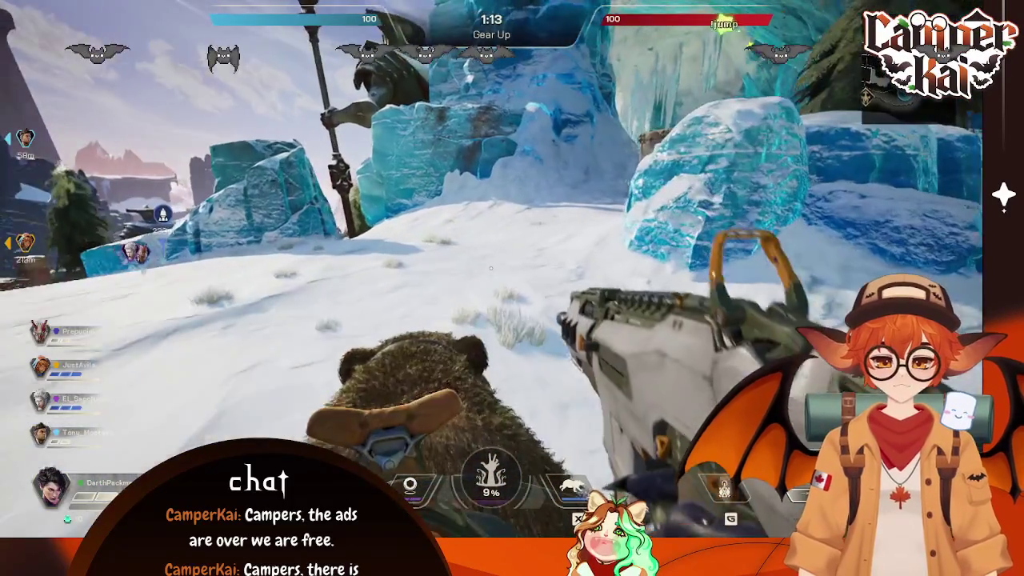
key(w)
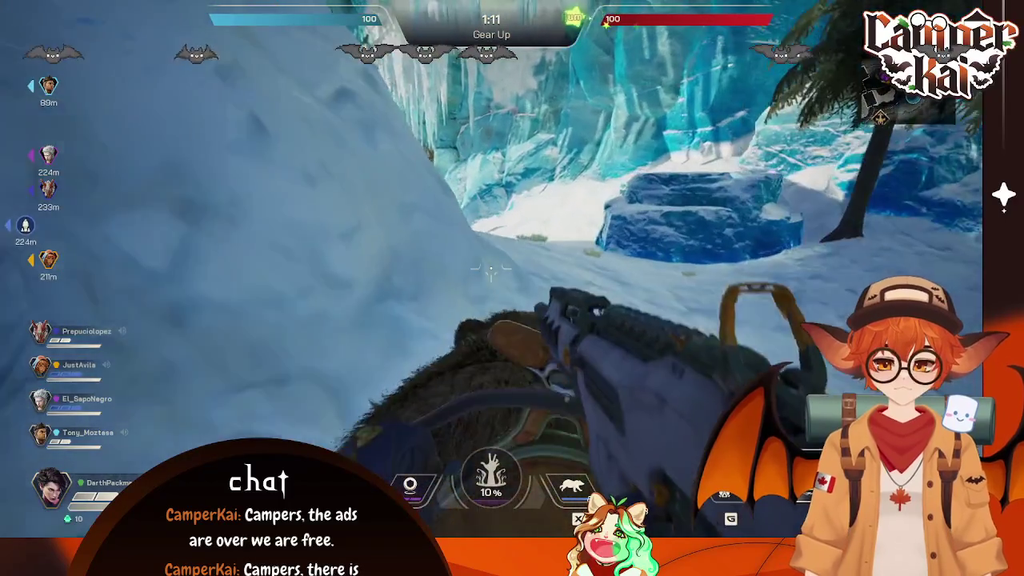
key(w)
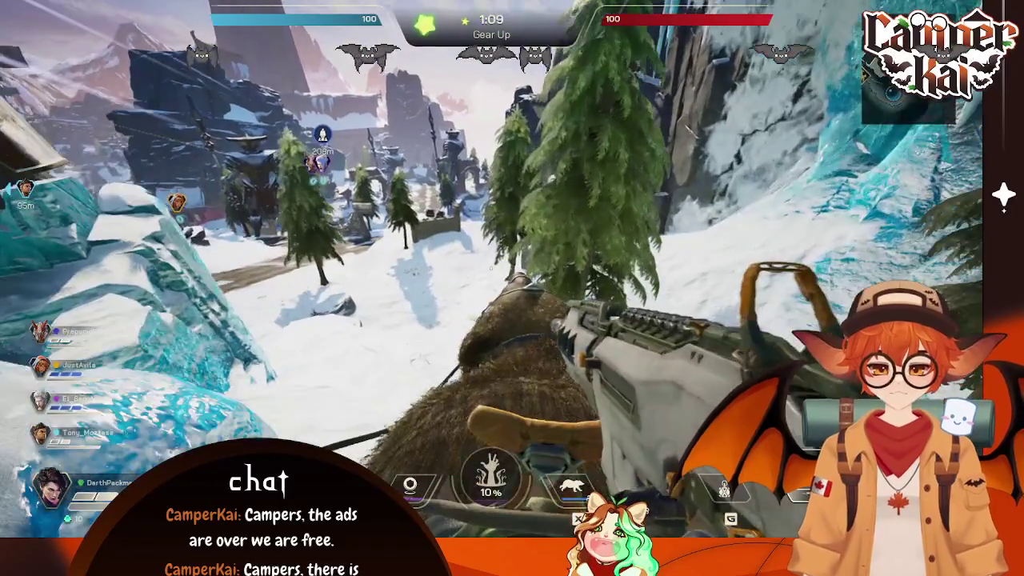
key(w)
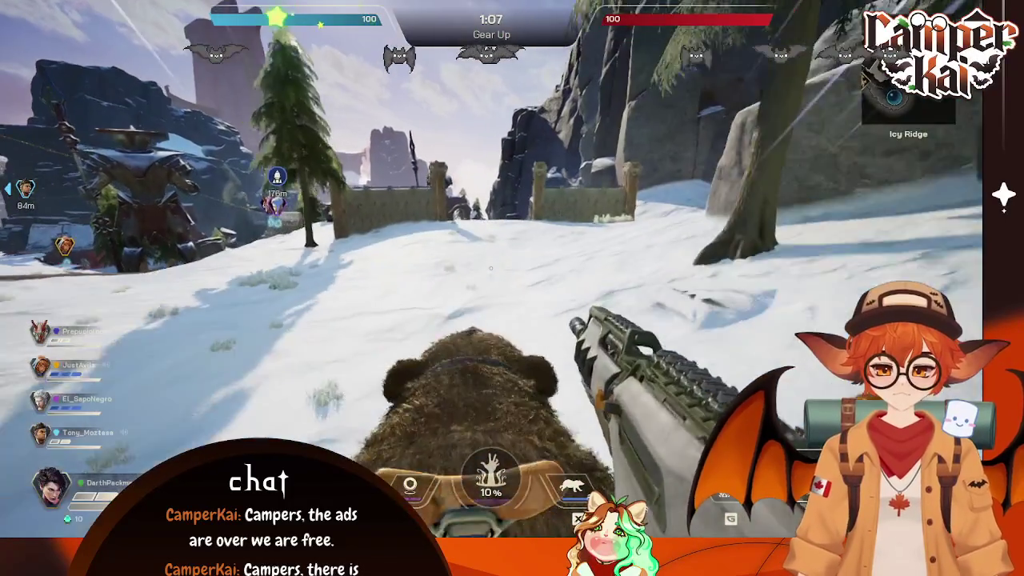
key(w)
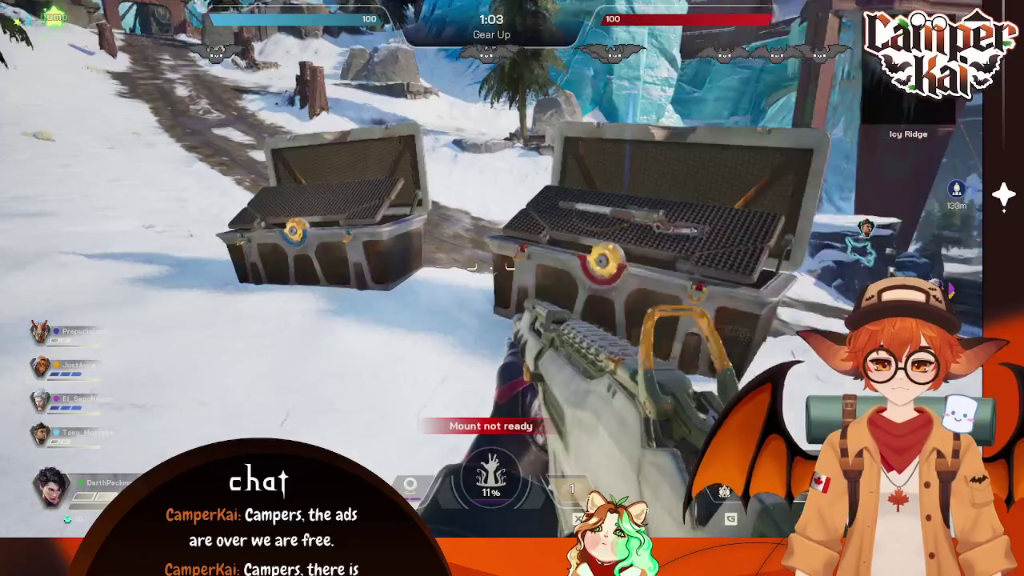
key(w)
key(w)
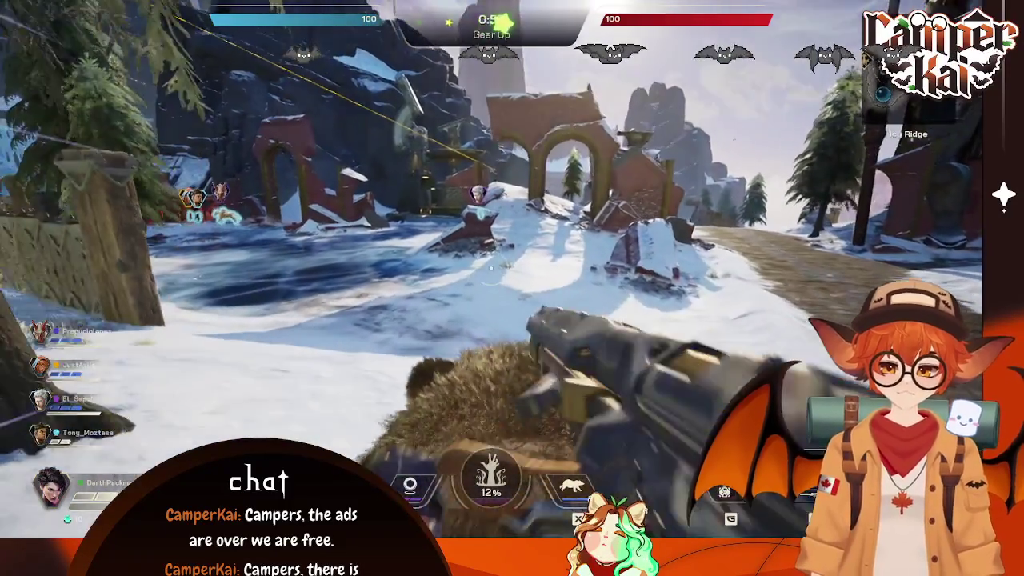
Step: Ride on past the river and stone arches through the archway into Queen's Crypt
key(w)
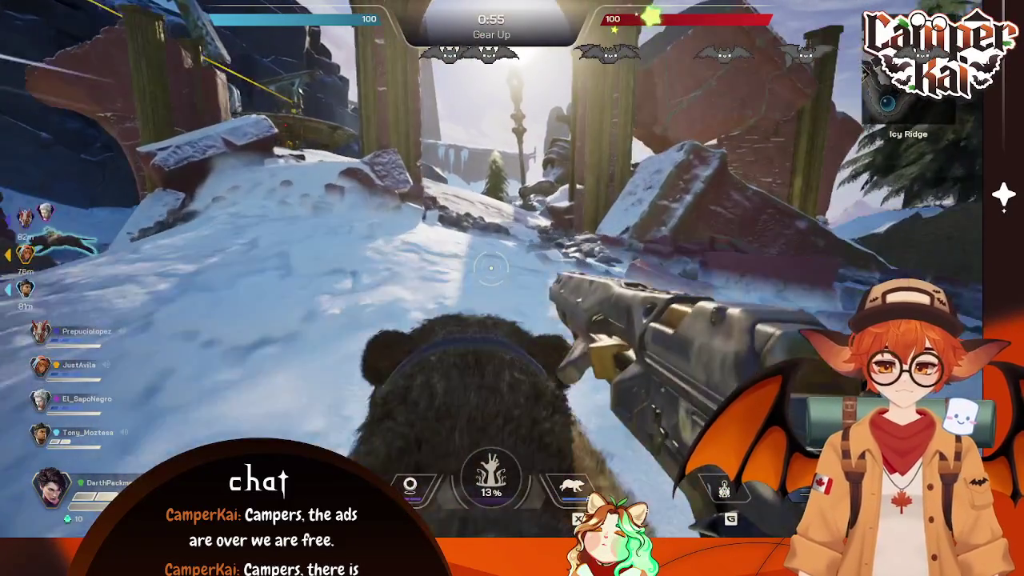
key(w)
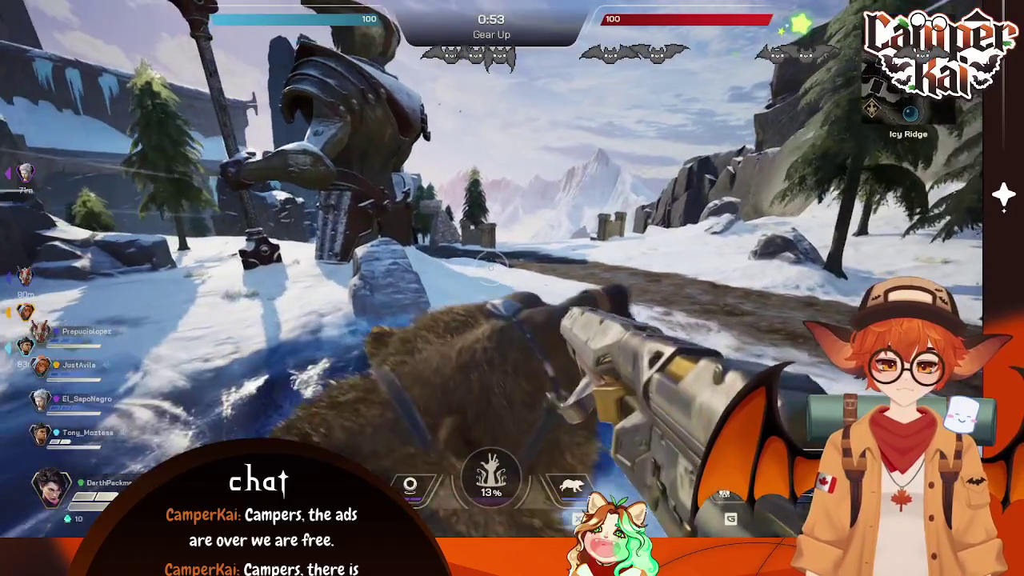
key(w)
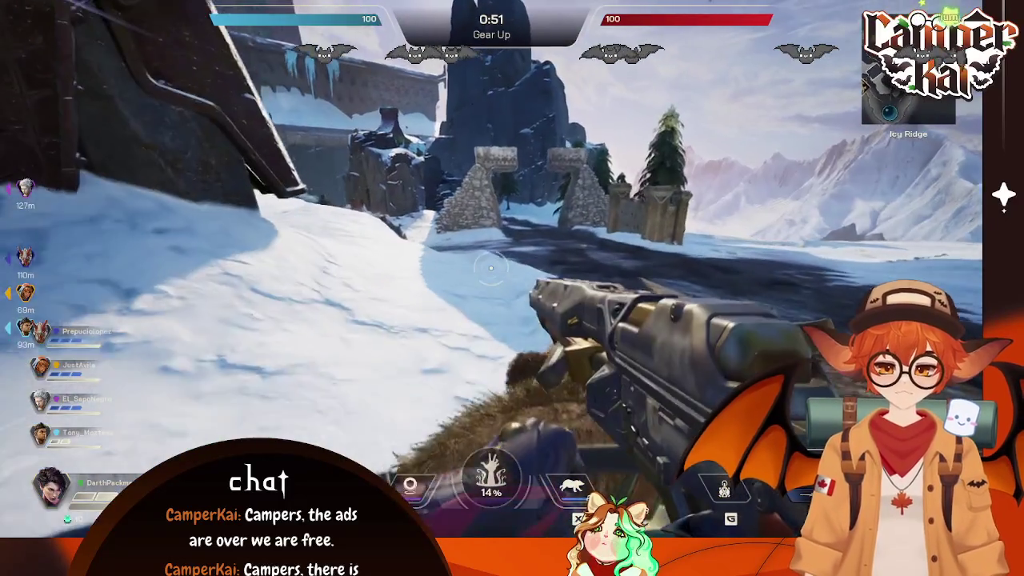
key(w)
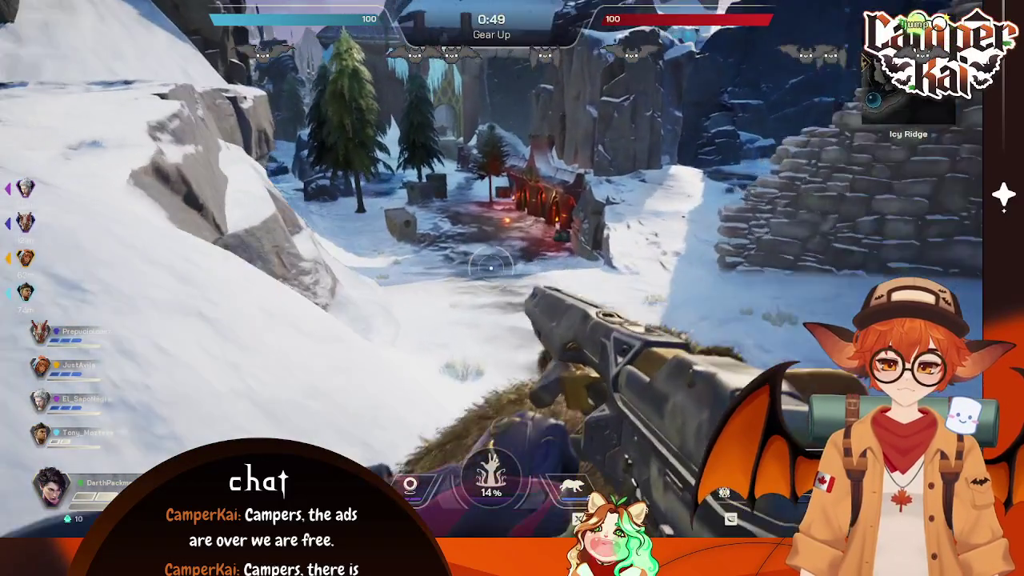
key(w)
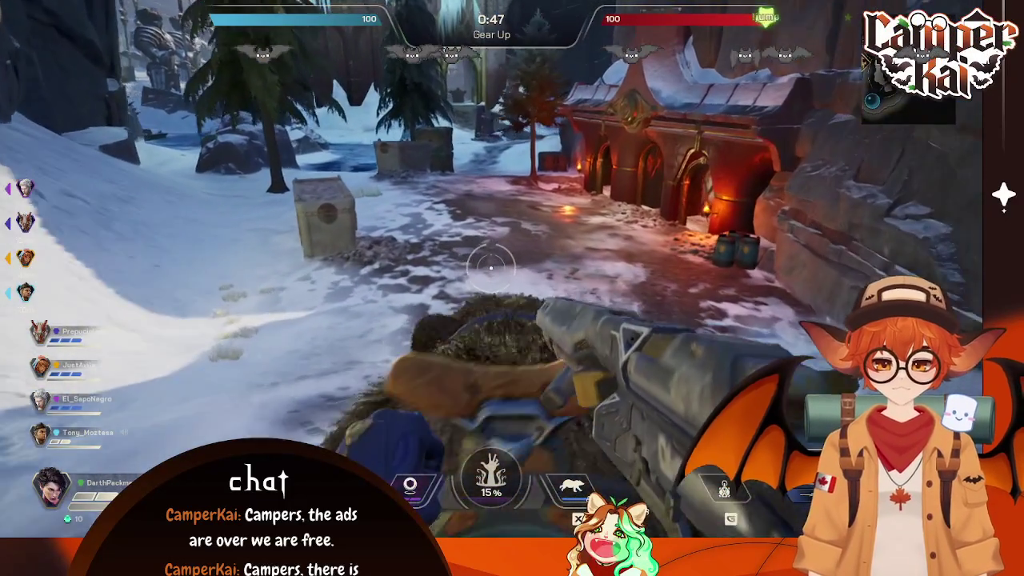
key(w)
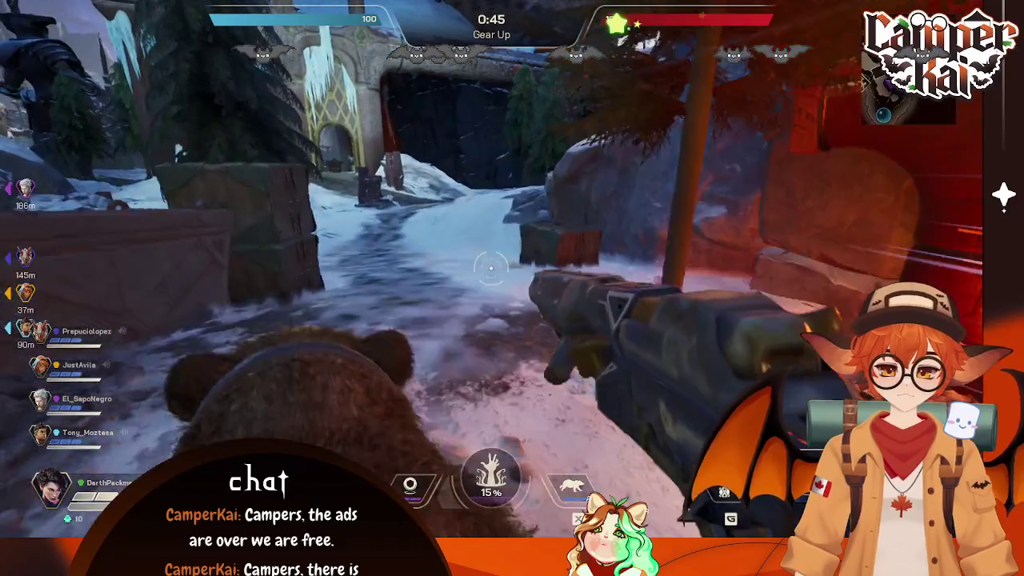
key(w)
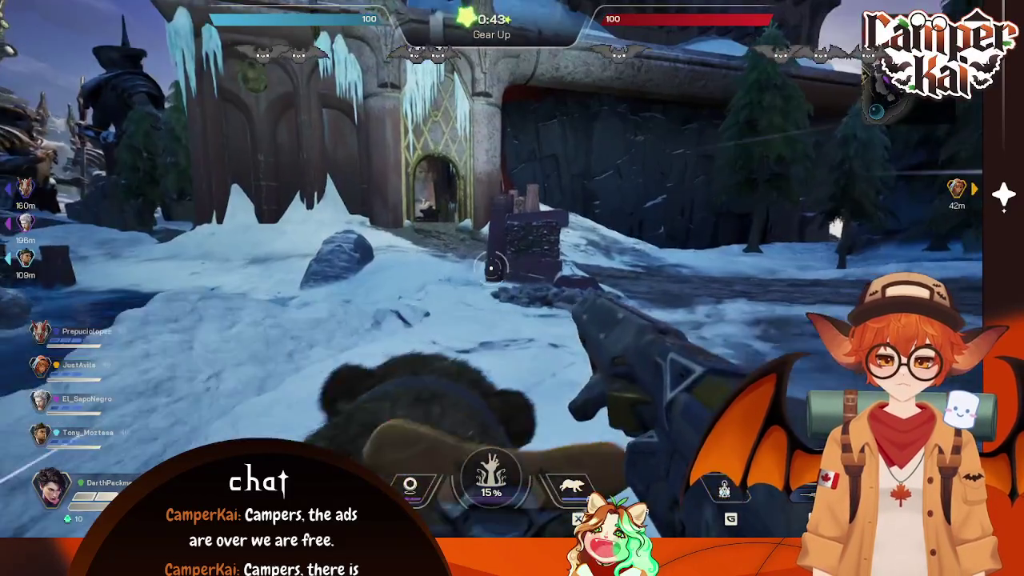
key(w)
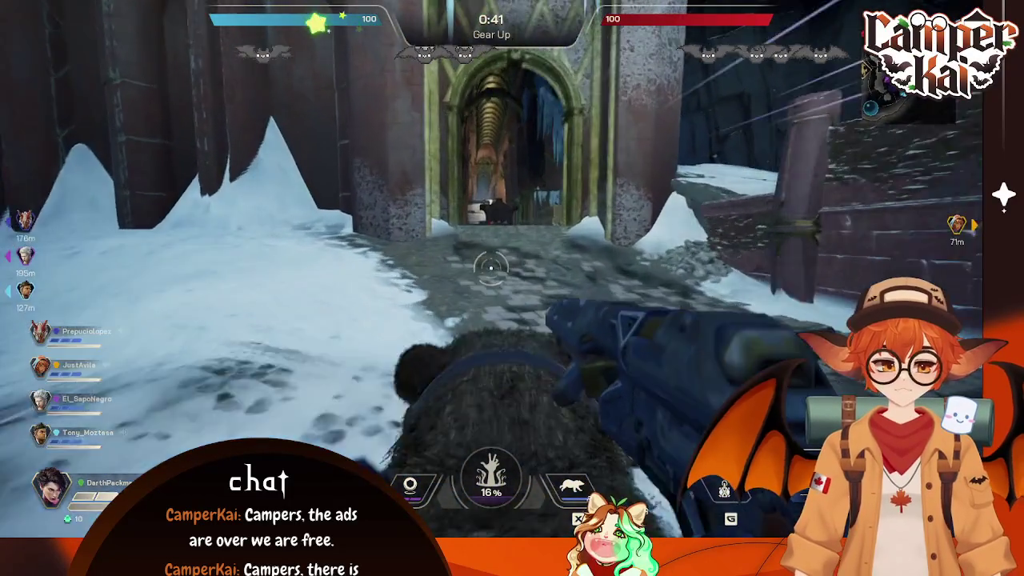
key(w)
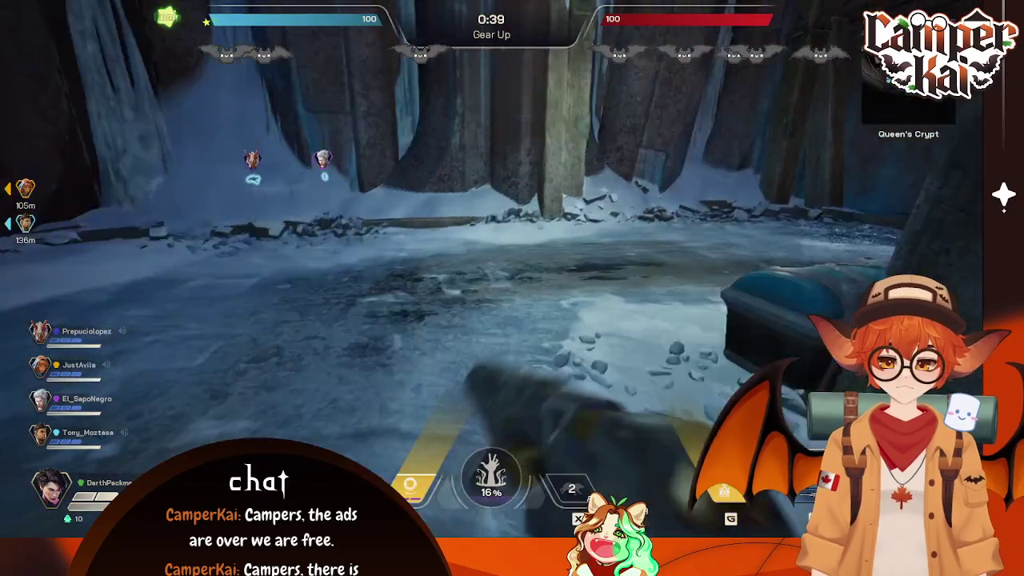
Step: Loot armor from the crate and advance through the crypt toward the barrels and archway
key(e)
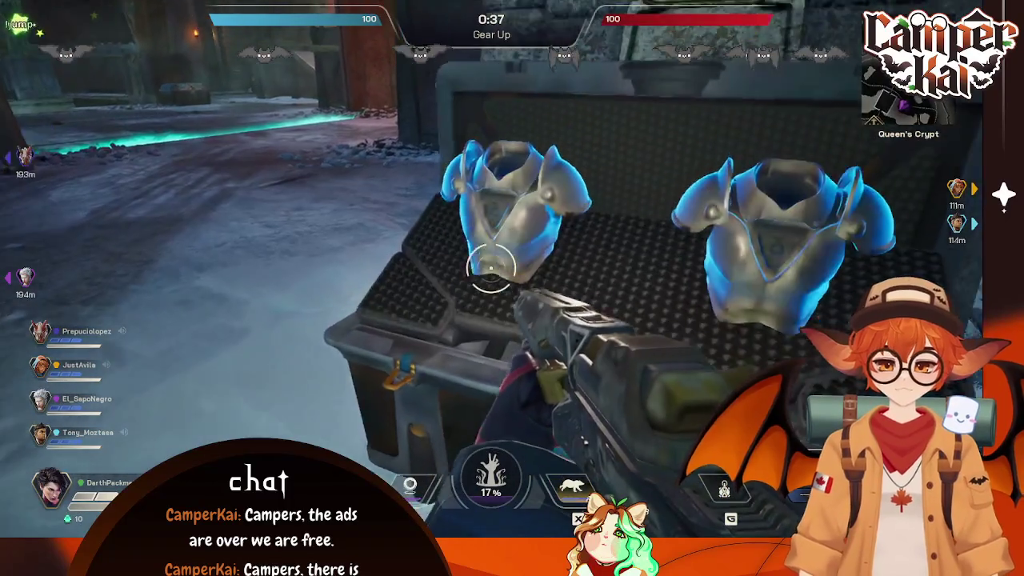
key(w)
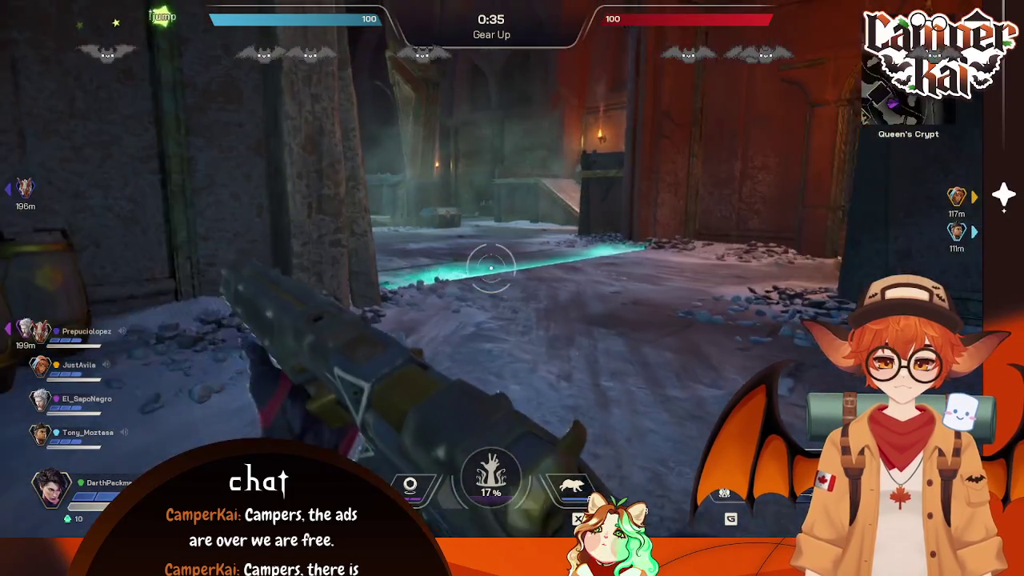
key(w)
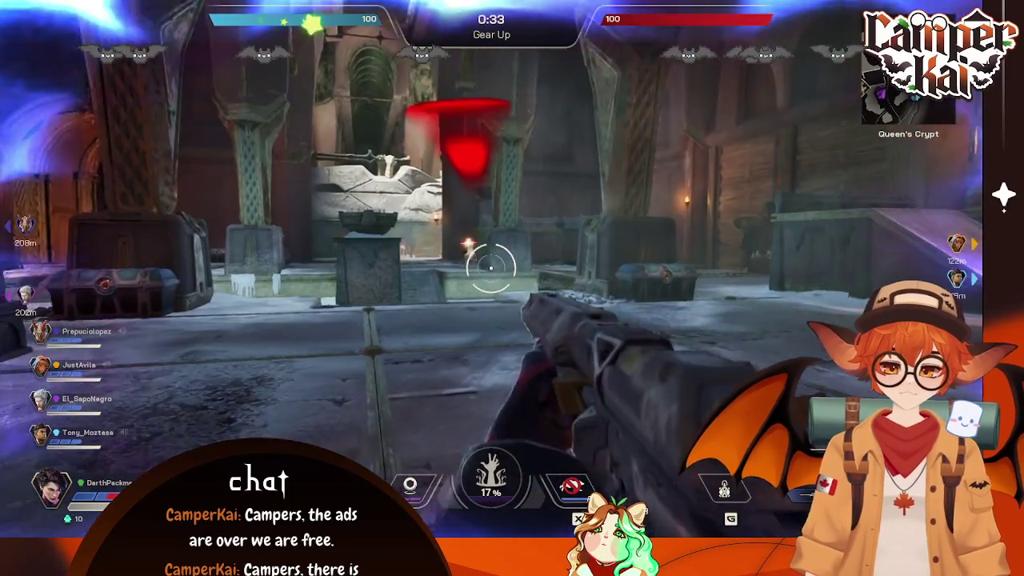
key(w)
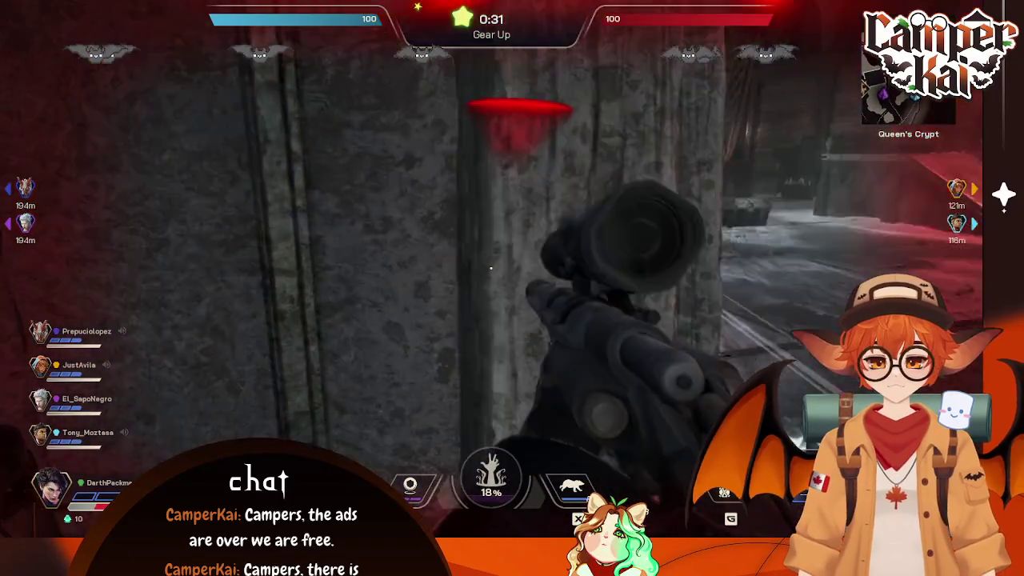
key(w)
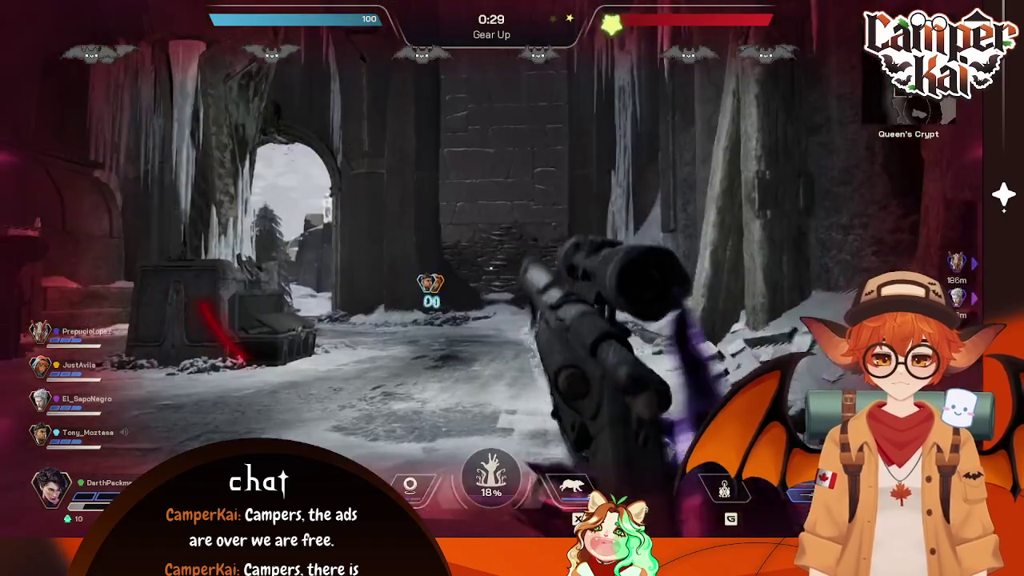
key(w)
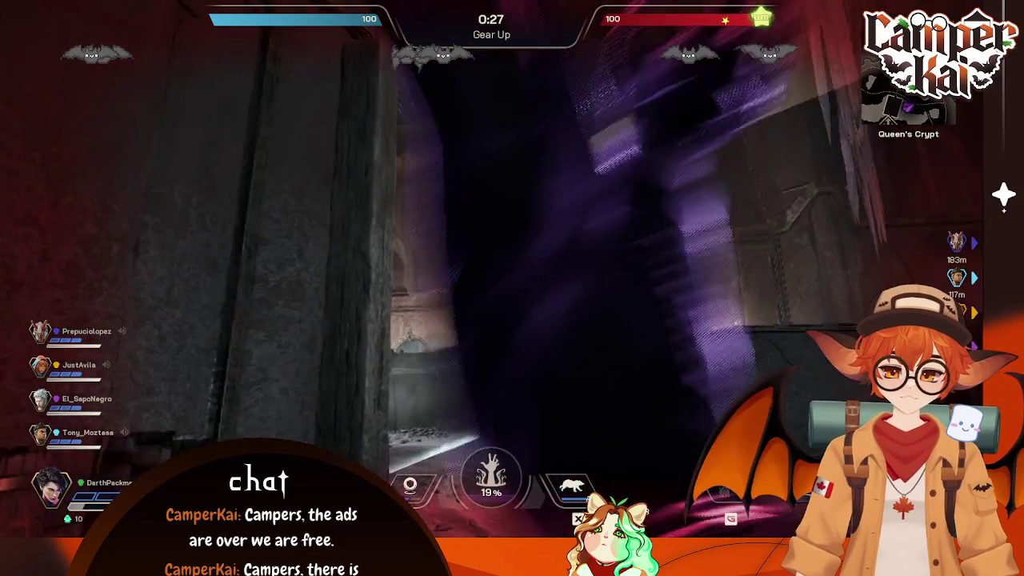
Step: Shoot the enemy beyond the archway and throw smoke until the Vanguard kills Mara
click(491, 268)
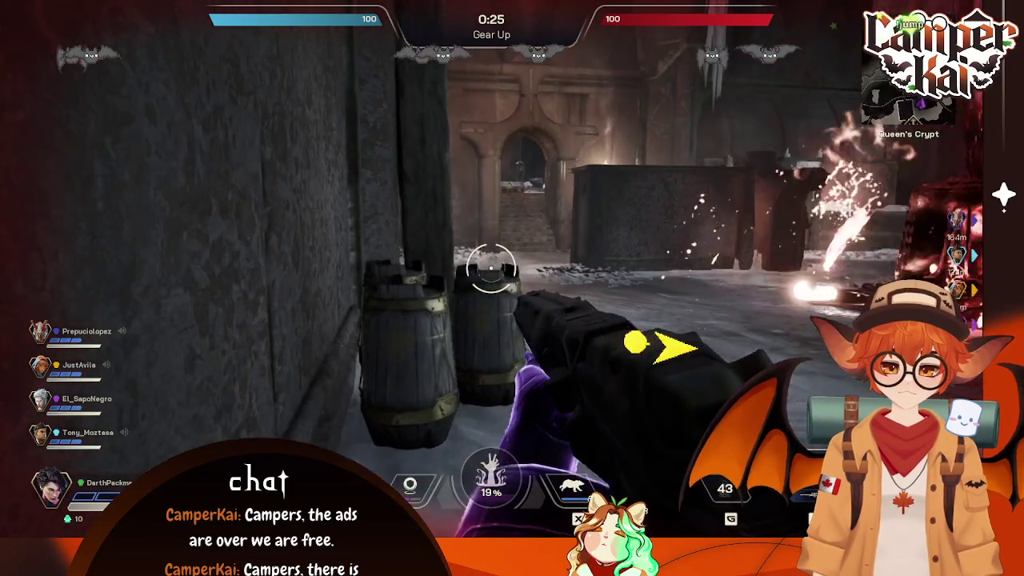
click(491, 268)
key(g)
click(491, 268)
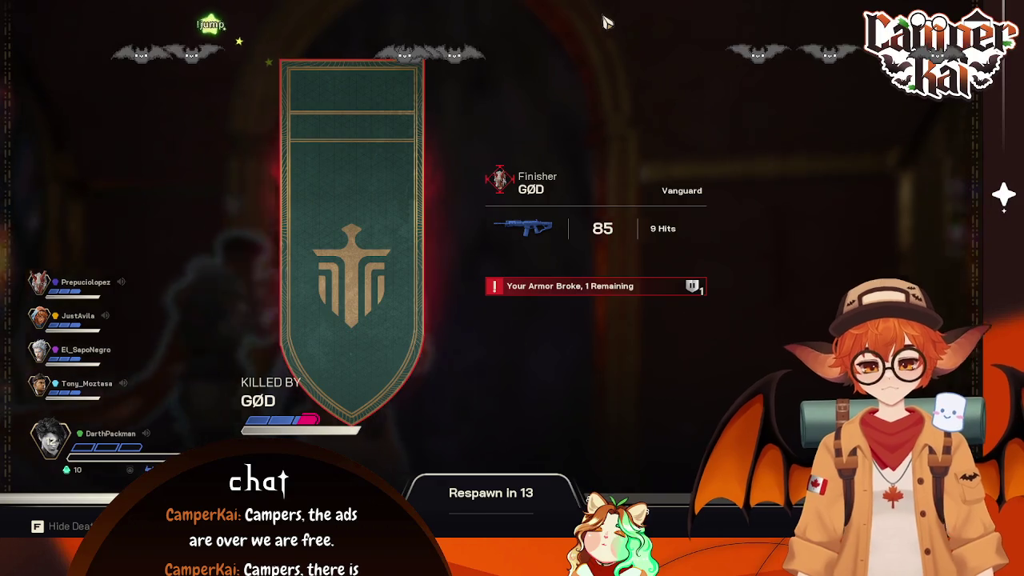
Step: Hide the death recap and spectate a different teammate while awaiting respawn
key(f)
click(486, 210)
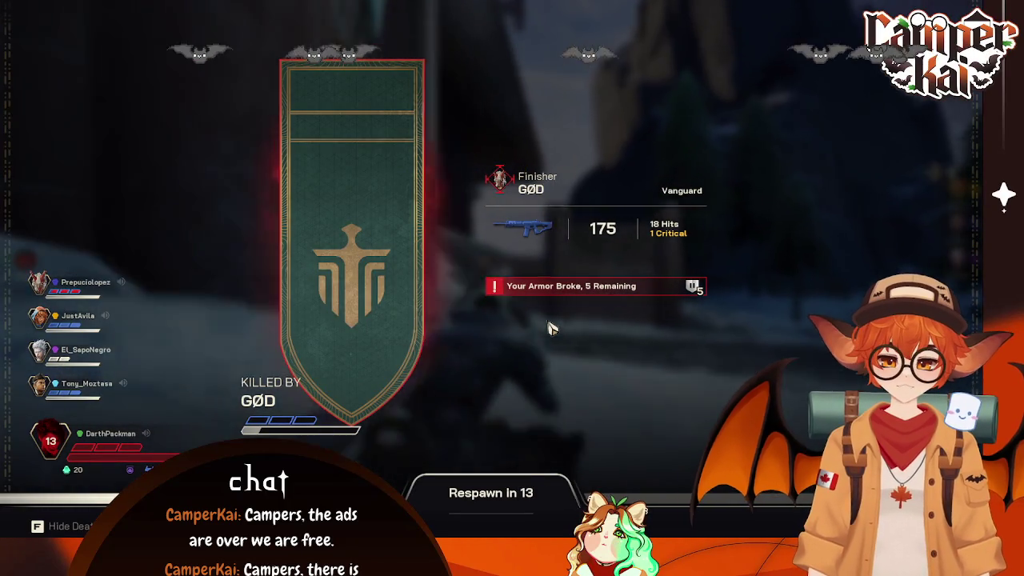
Step: Dismiss the death recap and toggle the respawn location map while waiting
key(f)
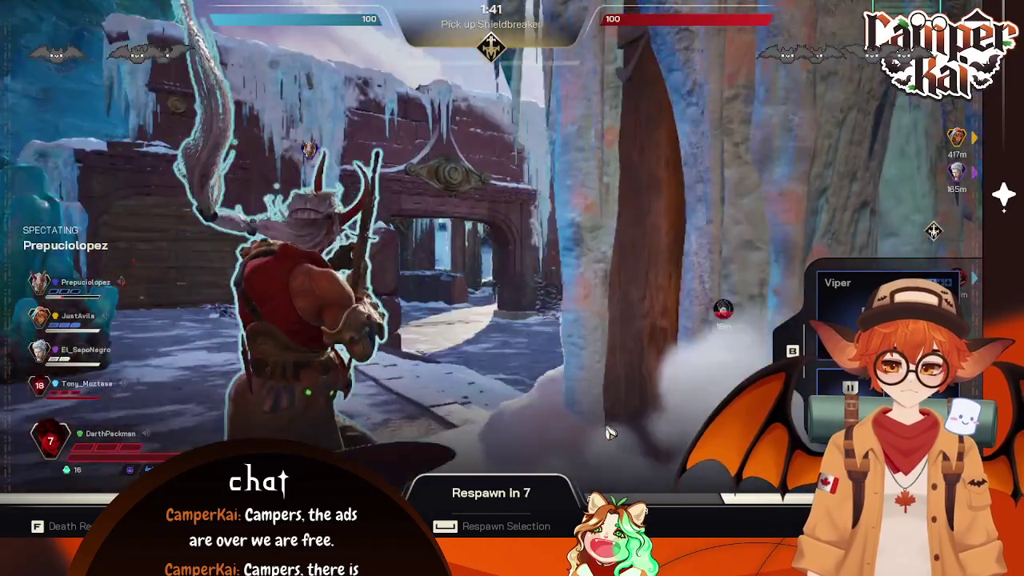
key(space)
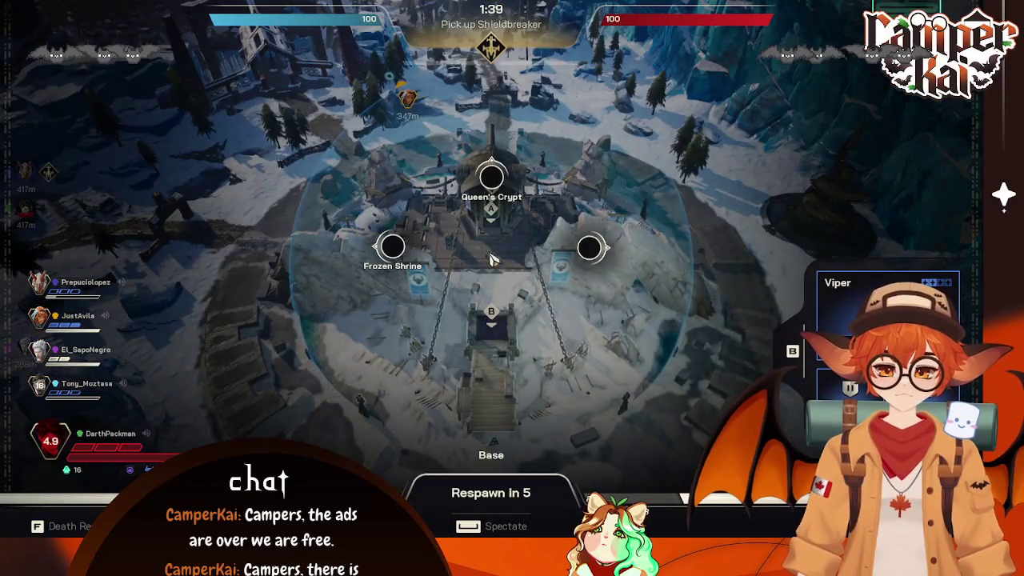
key(space)
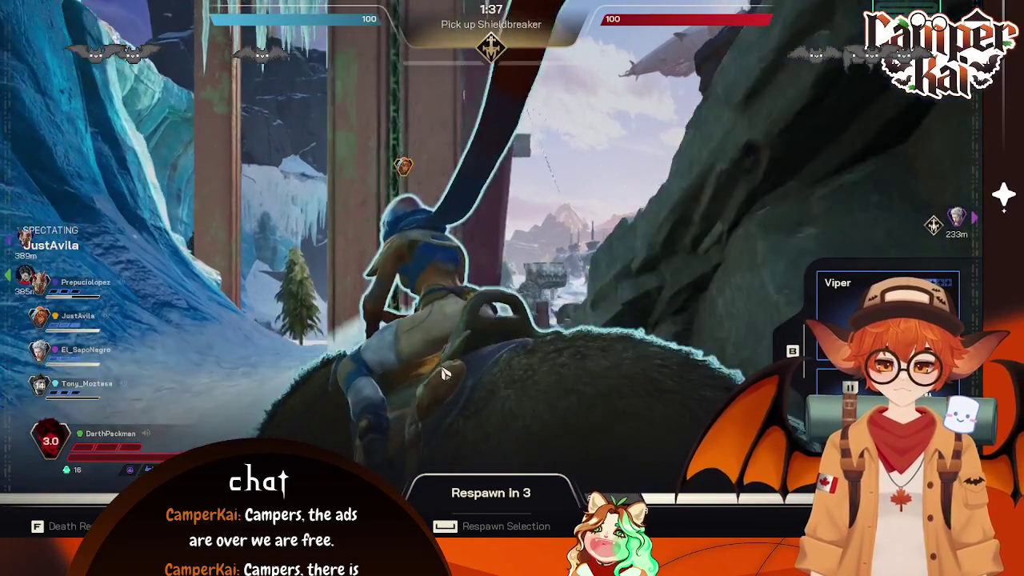
key(space)
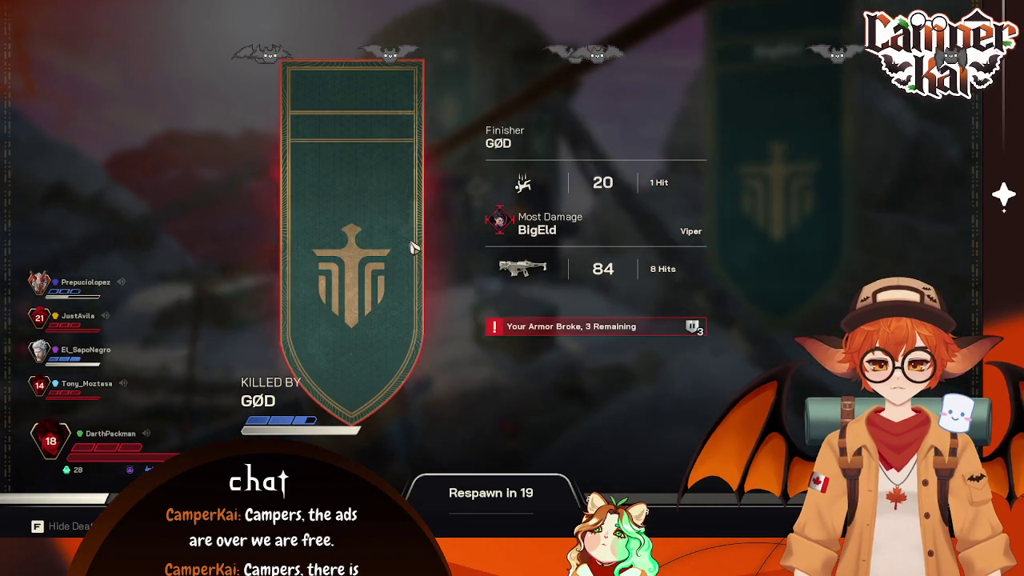
key(f)
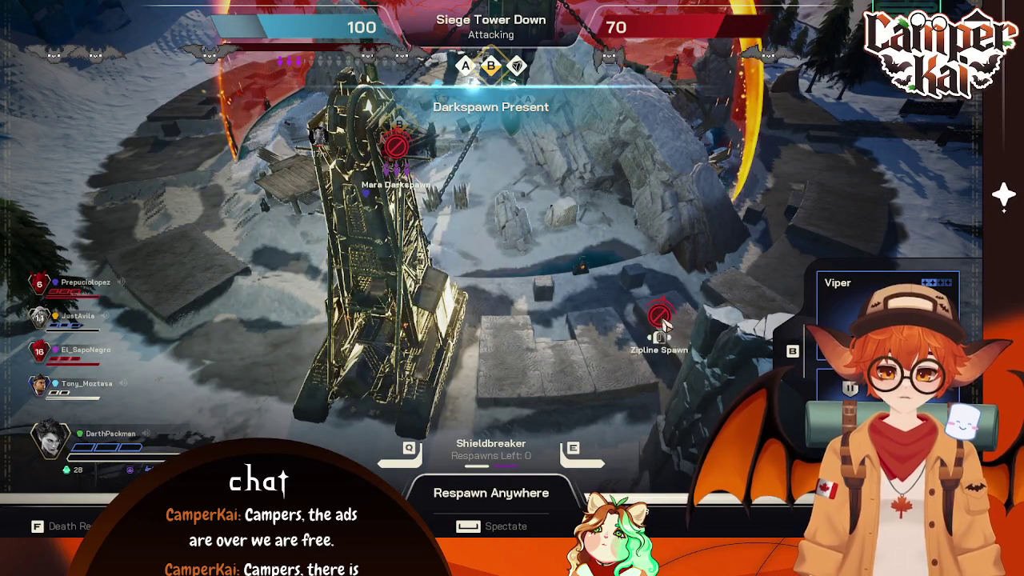
Step: Choose the Mara Darkspawn respawn point beside objective B
click(395, 152)
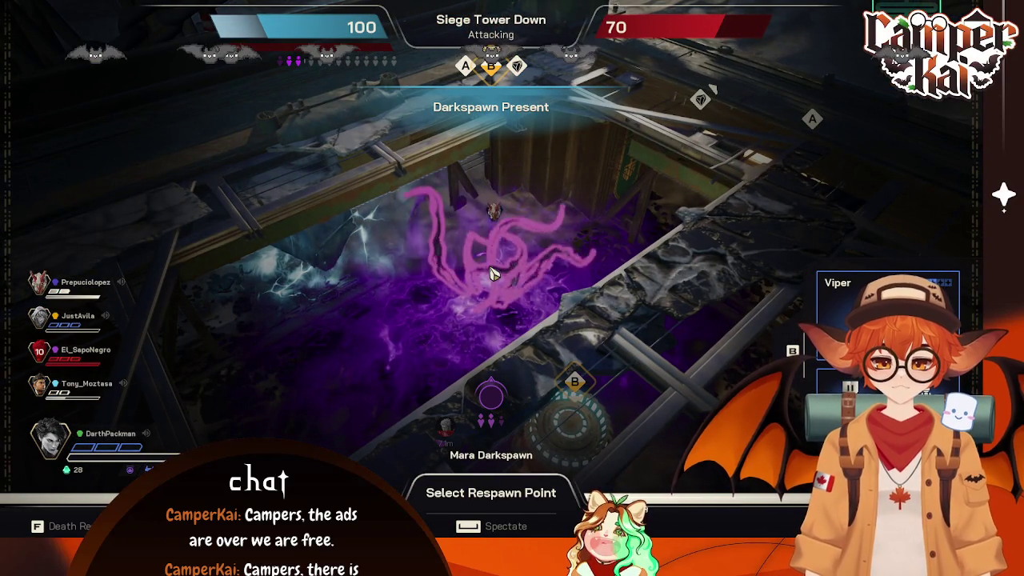
key(space)
key(space)
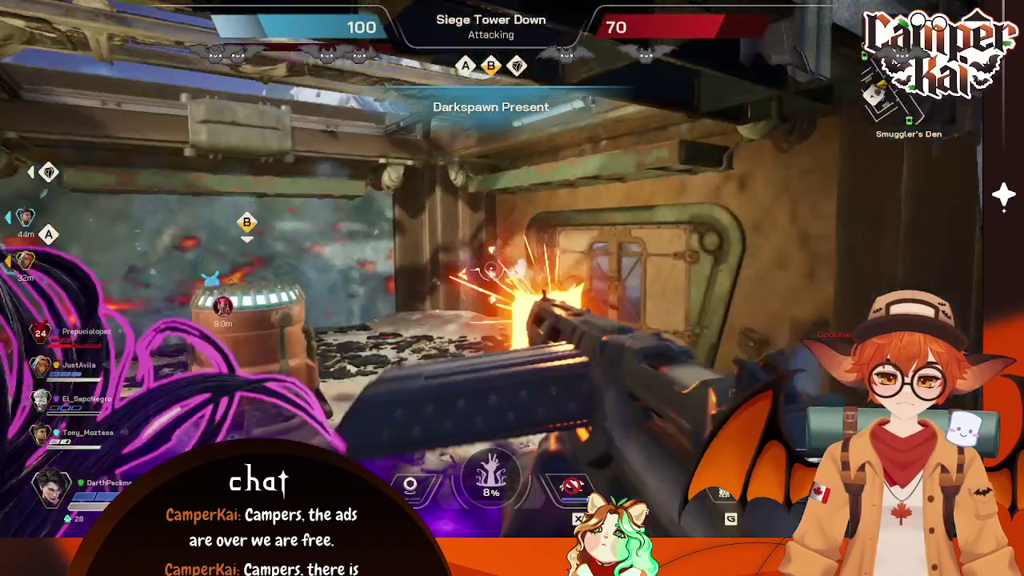
Step: Switch weapons, reload, and fire at enemies near objective B
key(g)
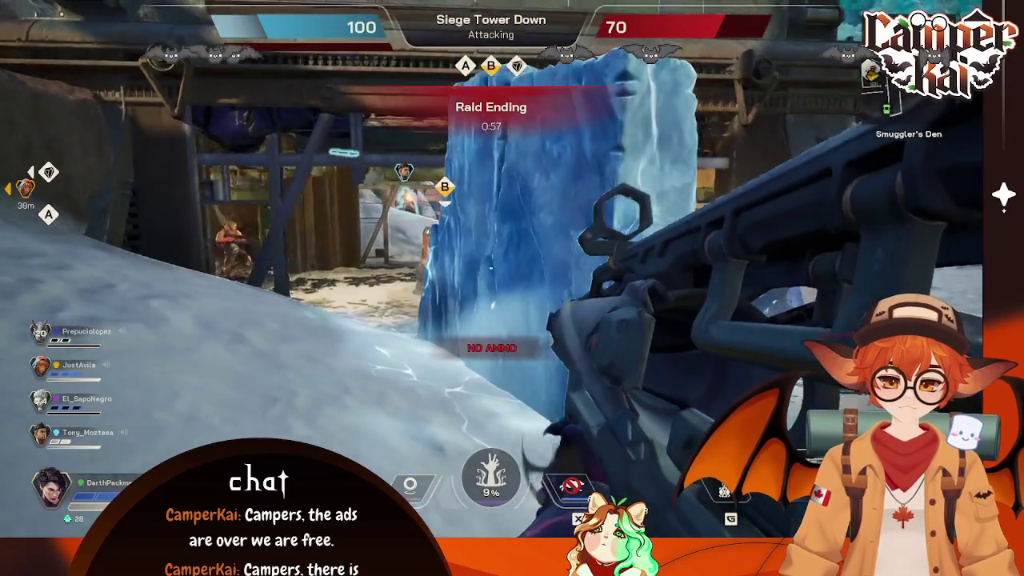
scroll(512, 288, down, 2)
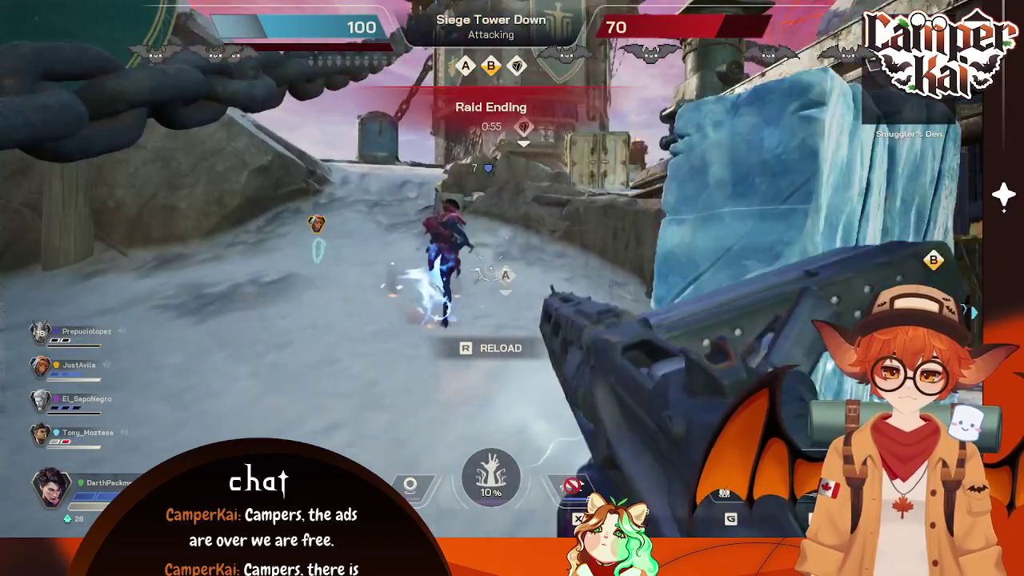
key(r)
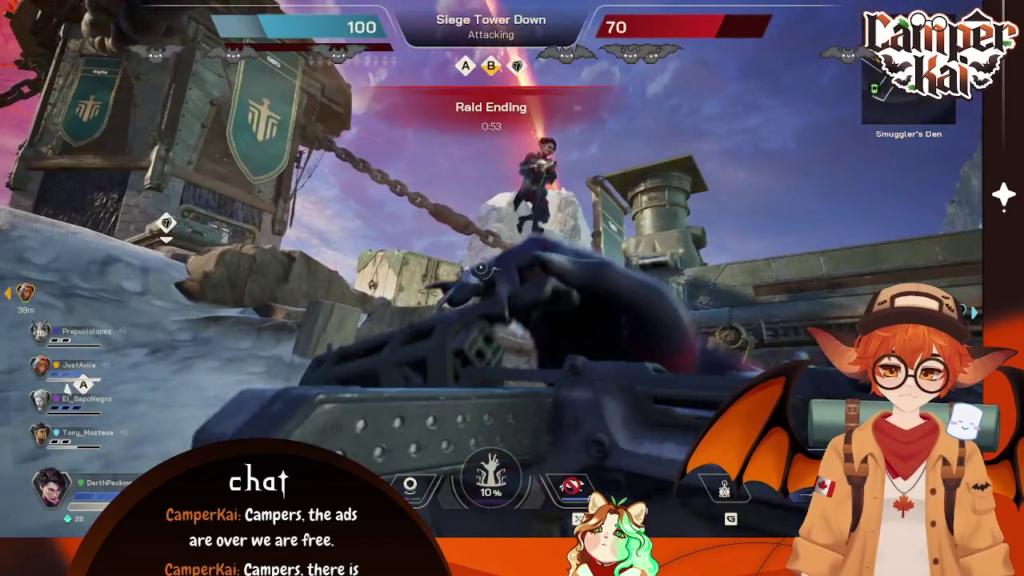
click(512, 288)
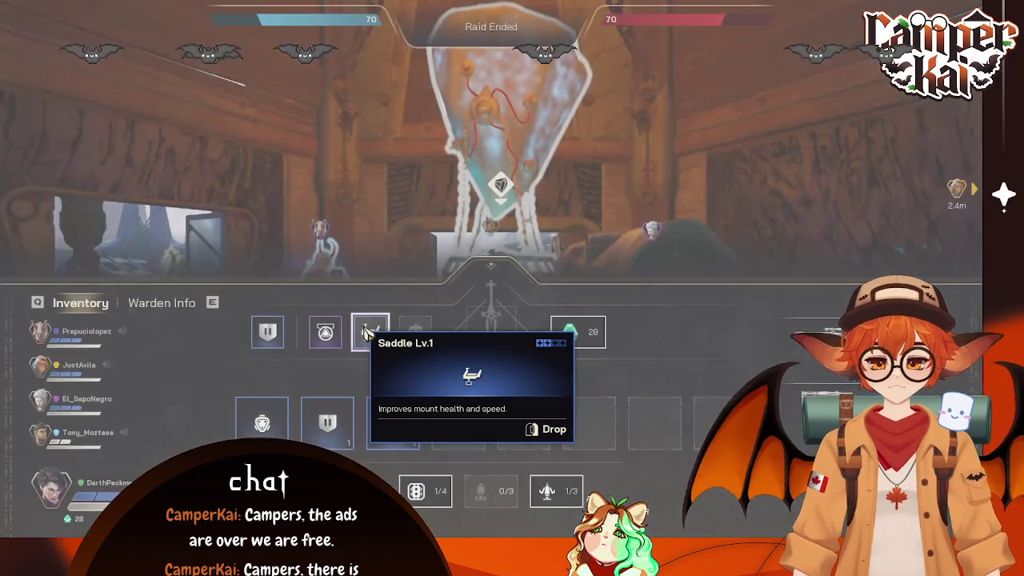
Step: Close the inventory, walk along the dock to the trader, and open the Gear Up shop
key(Tab)
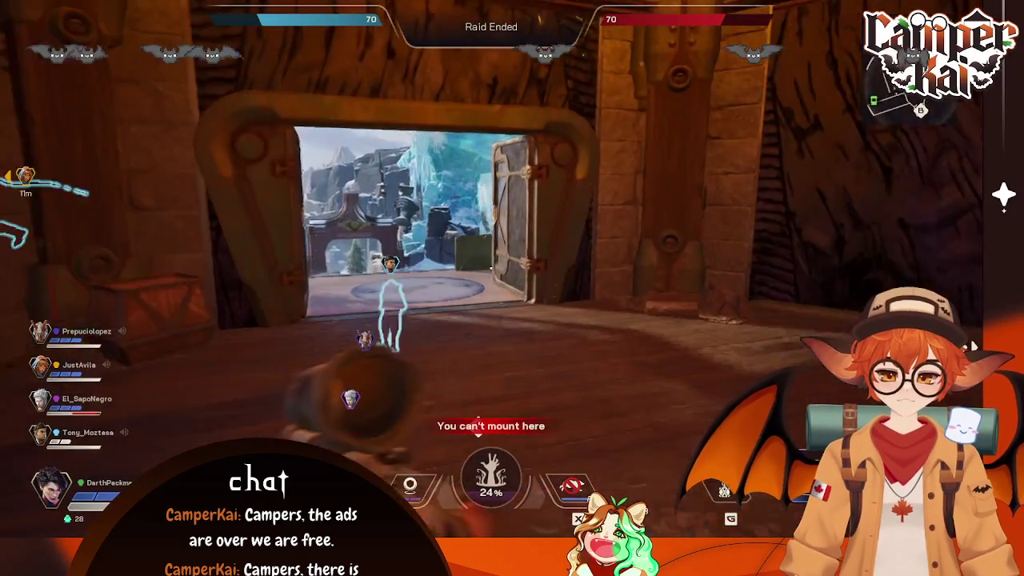
key(w)
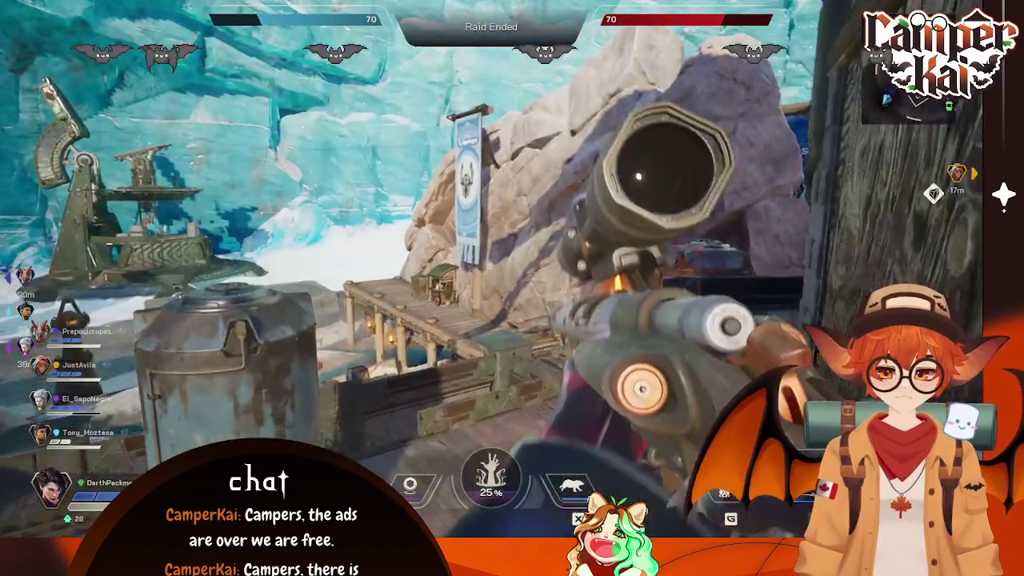
key(1)
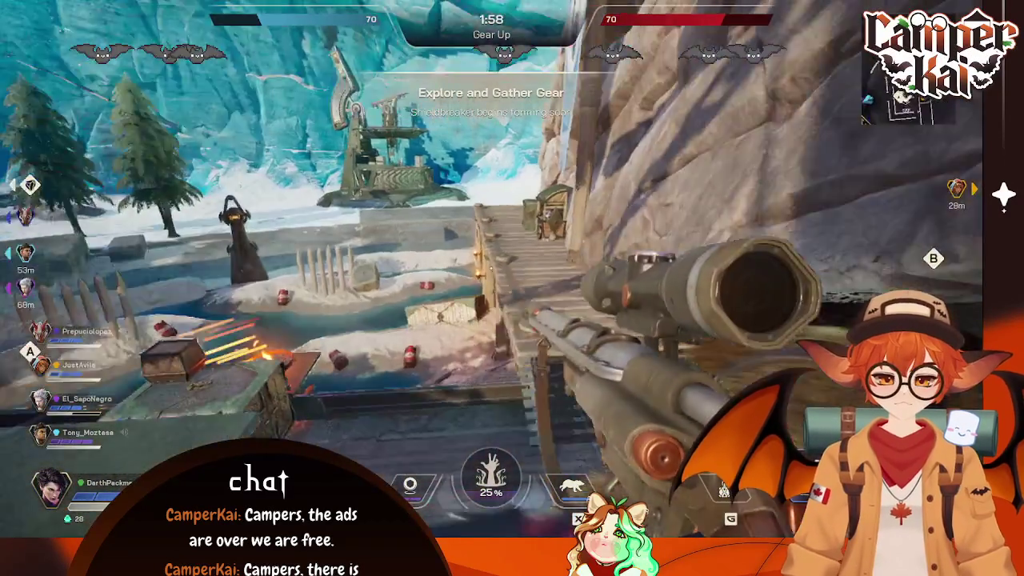
key(w)
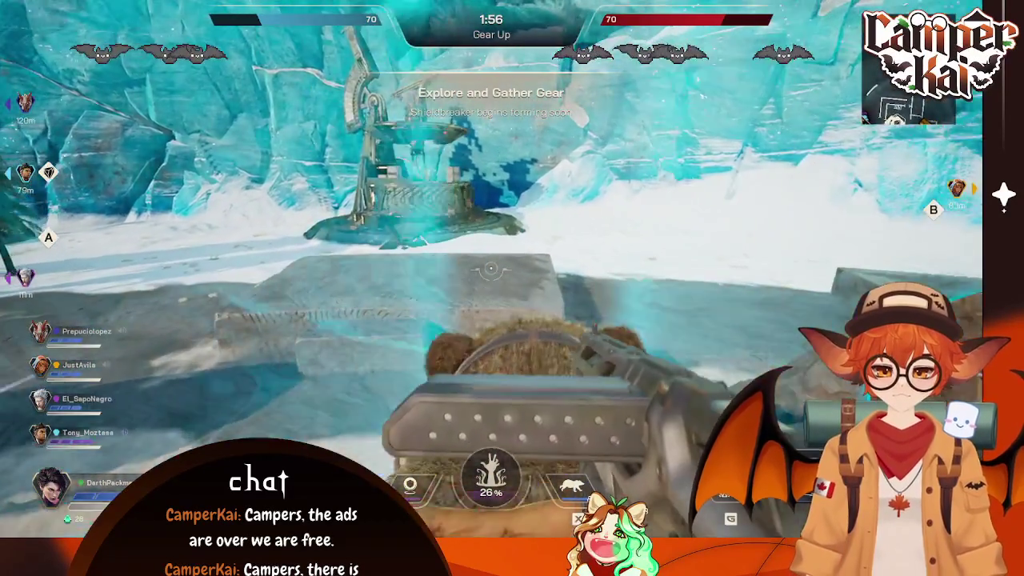
key(w)
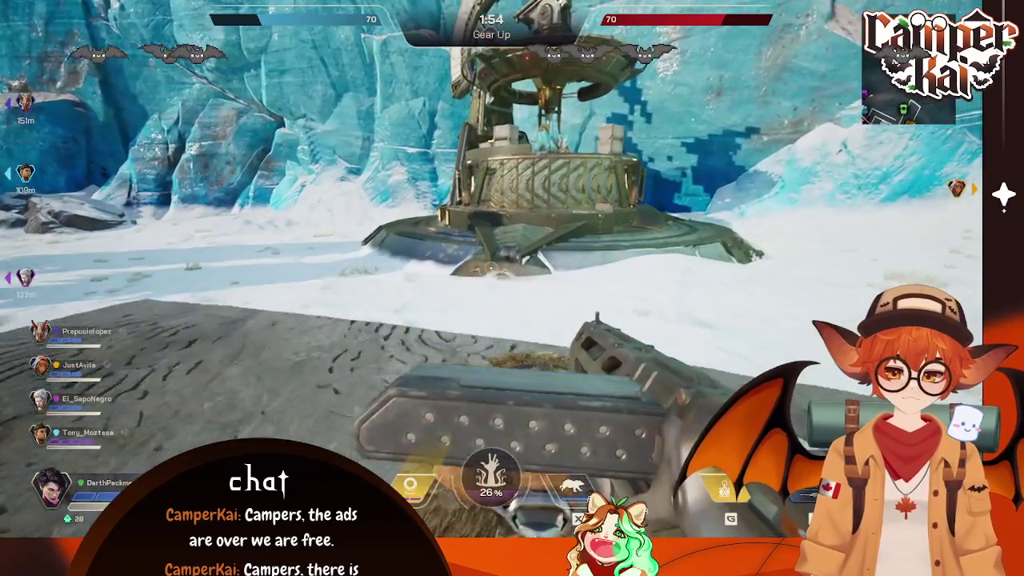
key(w)
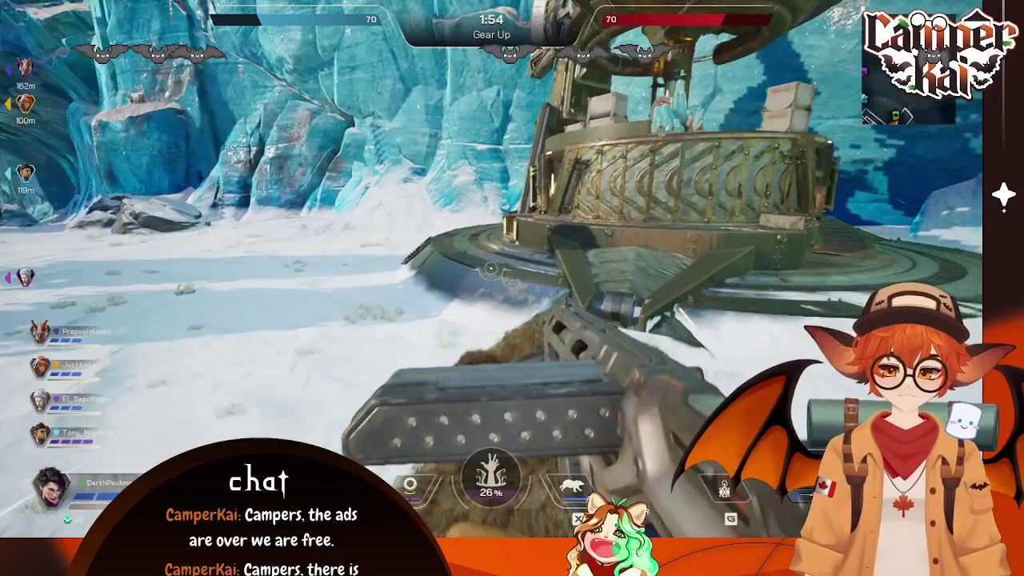
key(w)
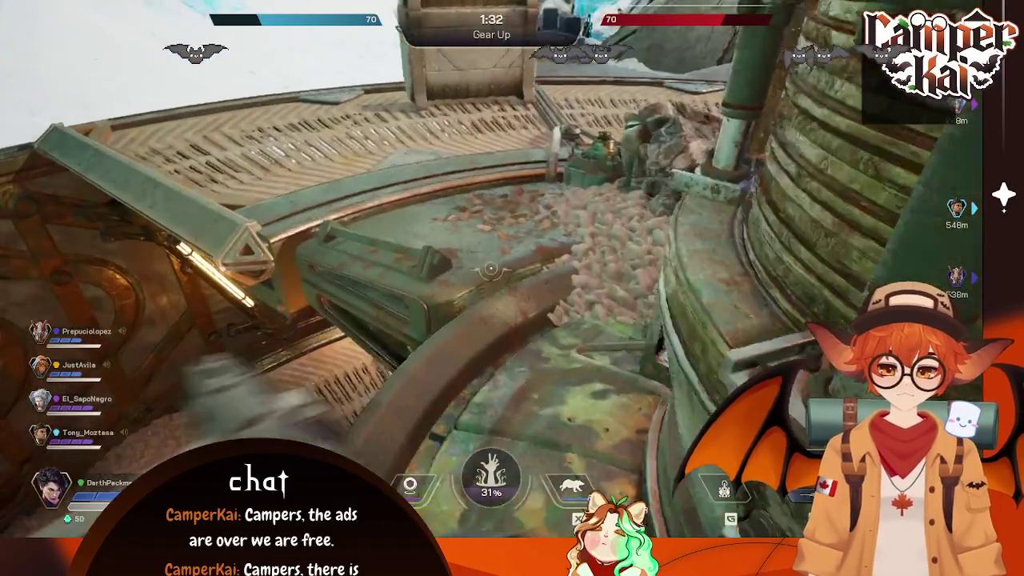
key(e)
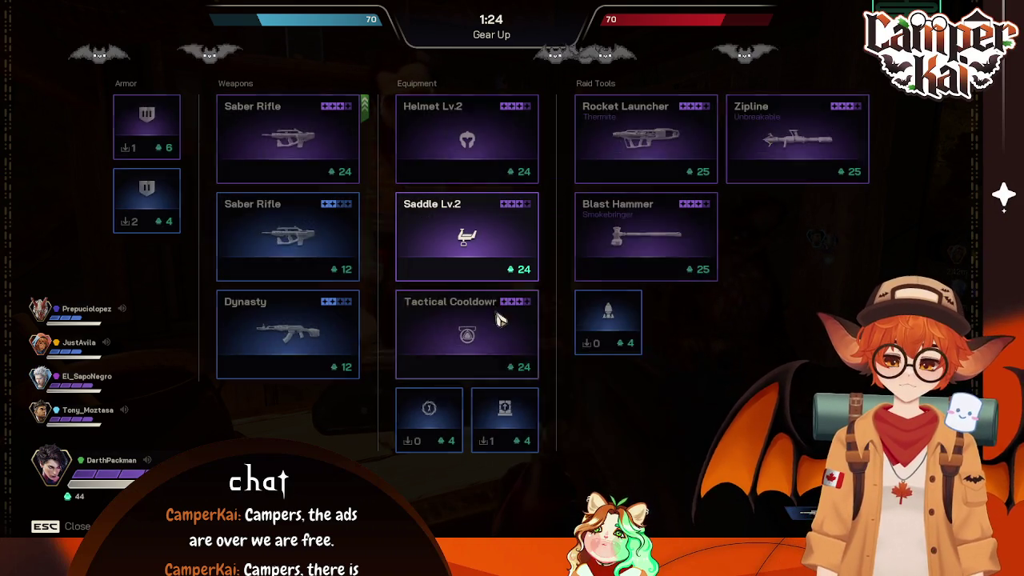
Step: Equip the Tactical Cooldown amulet, buy Helmet Lv.2 for 24, then check the map
click(495, 319)
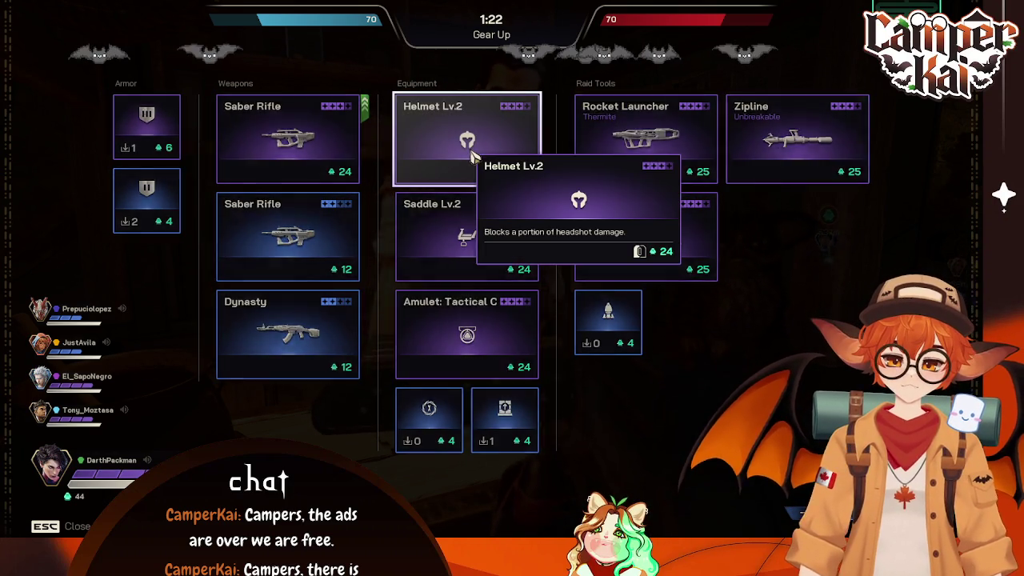
click(472, 156)
key(Escape)
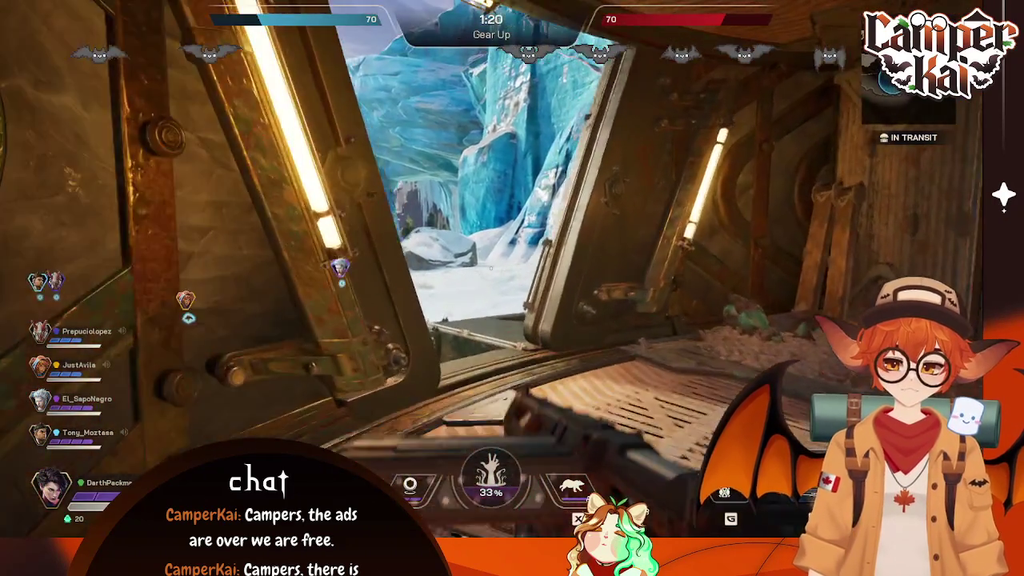
key(m)
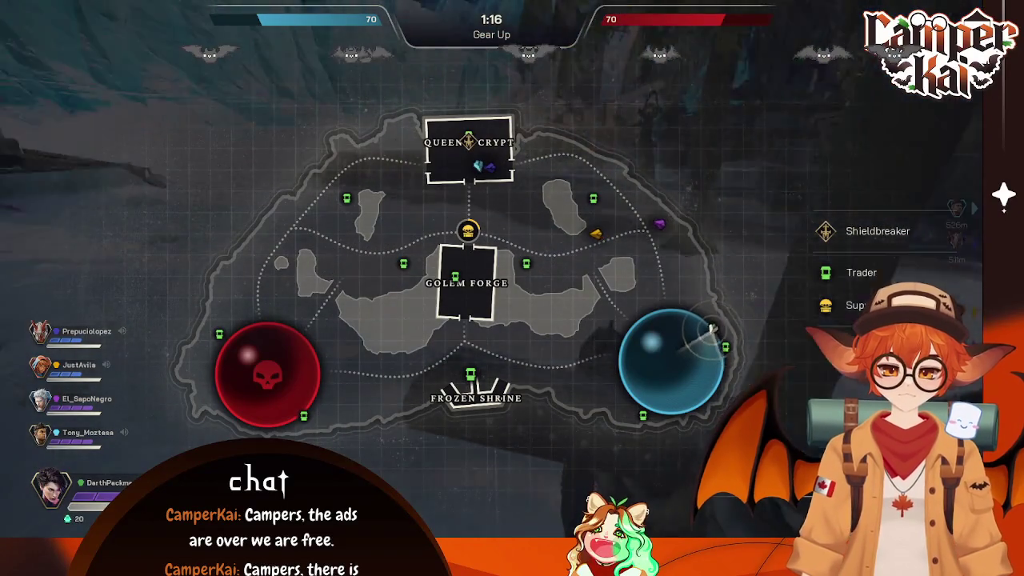
key(m)
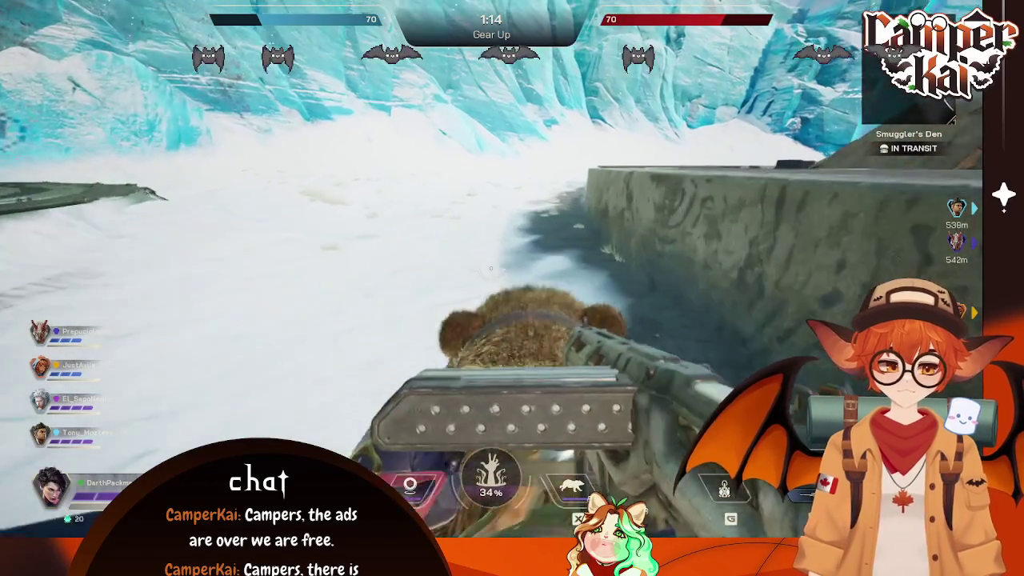